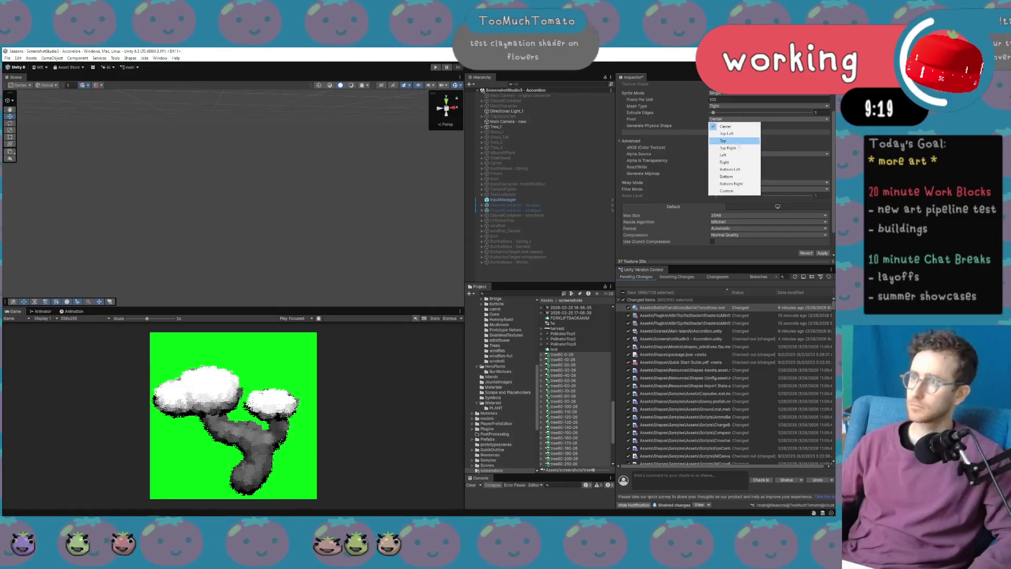
Set the tree sprite pivot to Bottom, apply it, and delete the tree60-360-26 image.
click(734, 177)
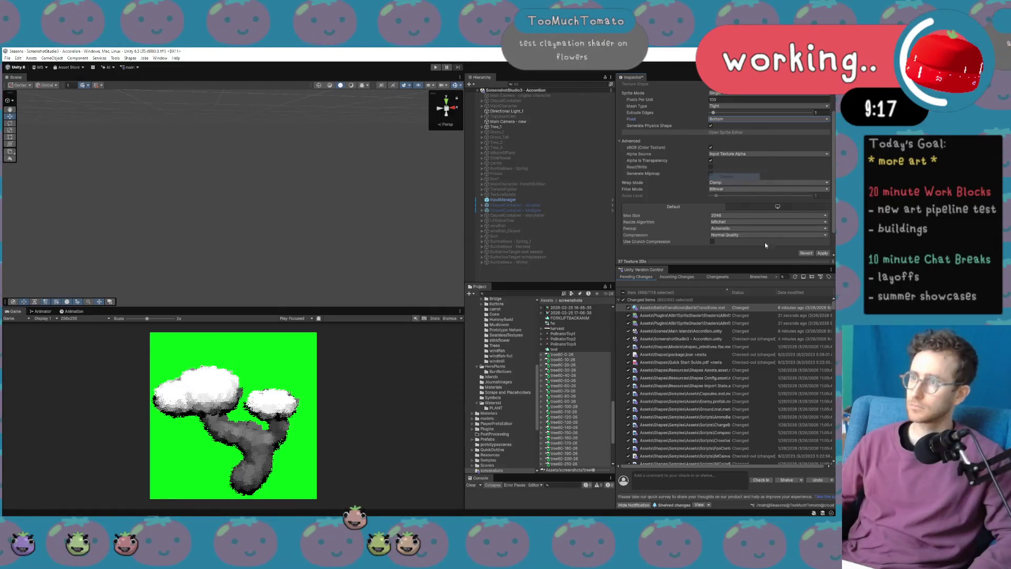
click(822, 253)
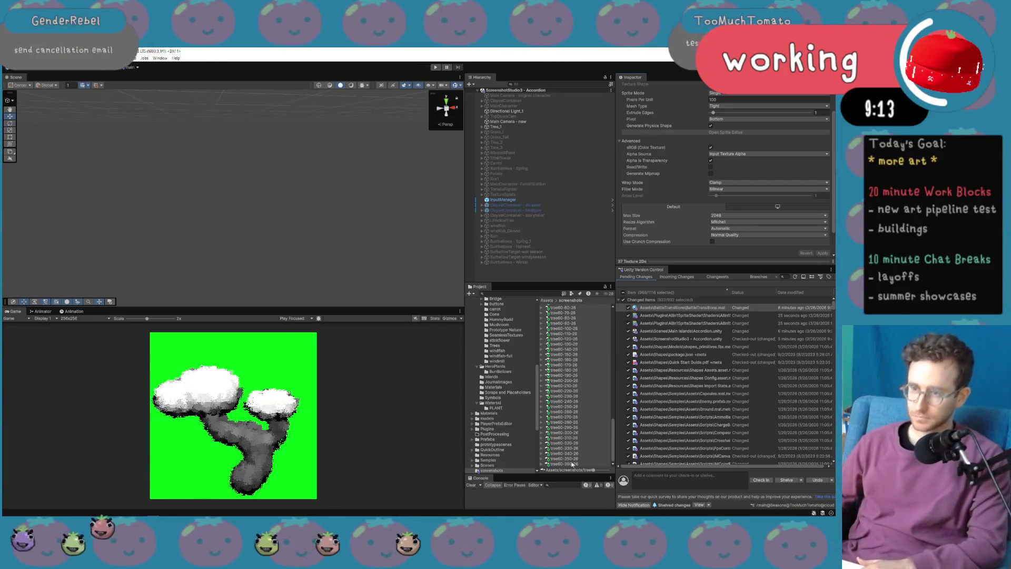
scroll(572, 421, down, 5)
click(573, 464)
key(Delete)
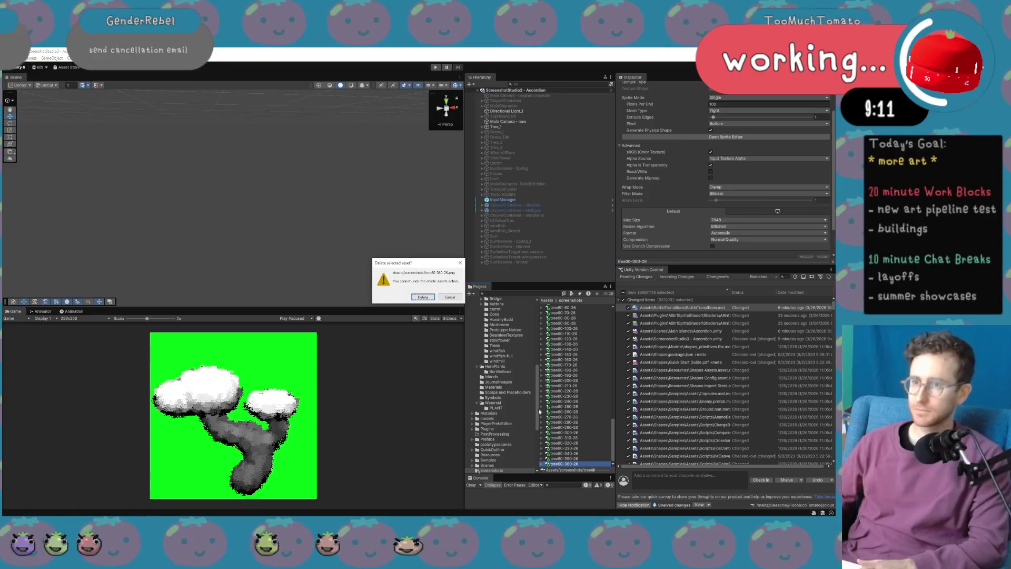
click(423, 298)
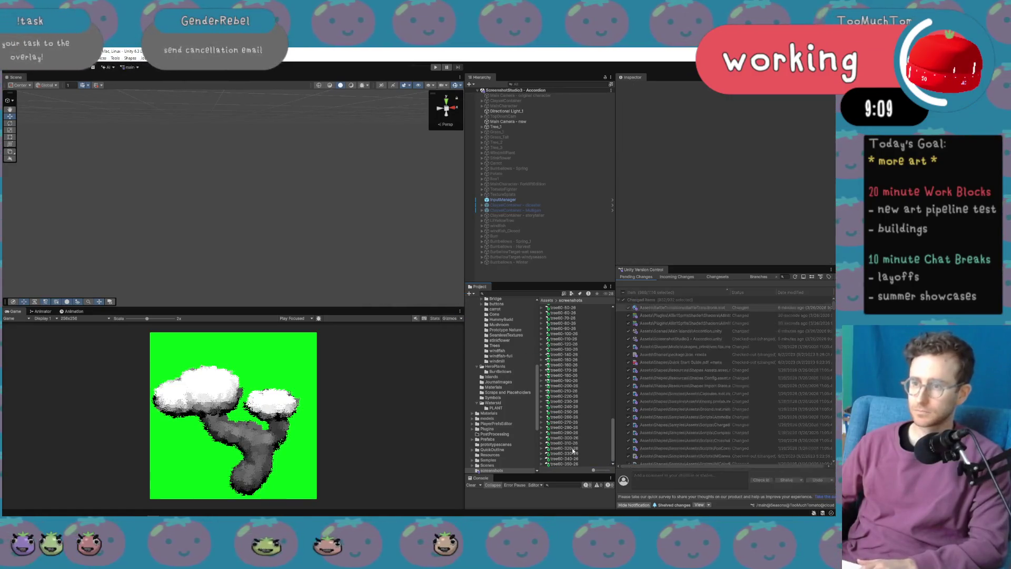
Select the tree60-0-26 through tree60-350-26 sprites in the Project.
scroll(585, 416, up, 5)
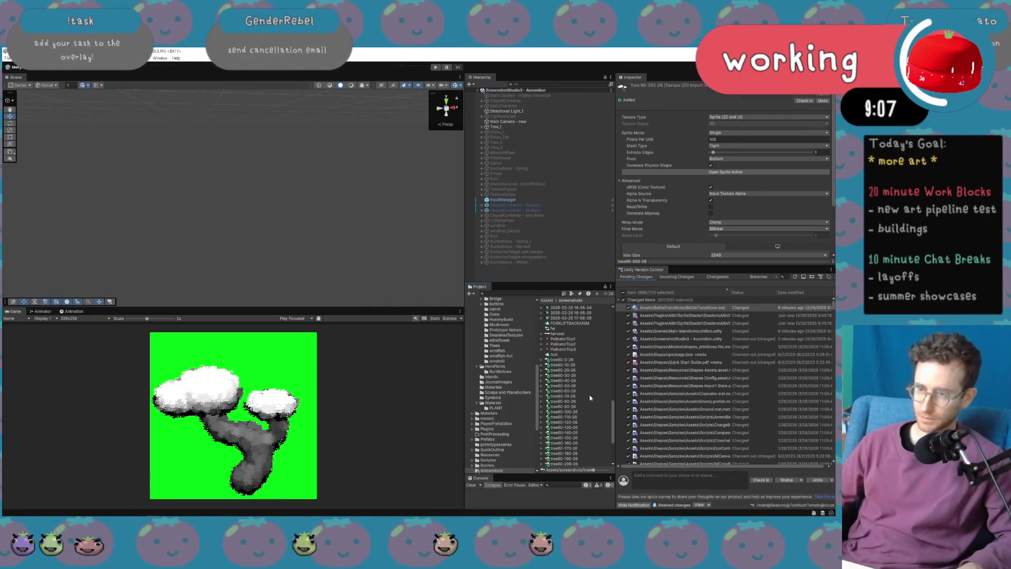
shift+click(577, 360)
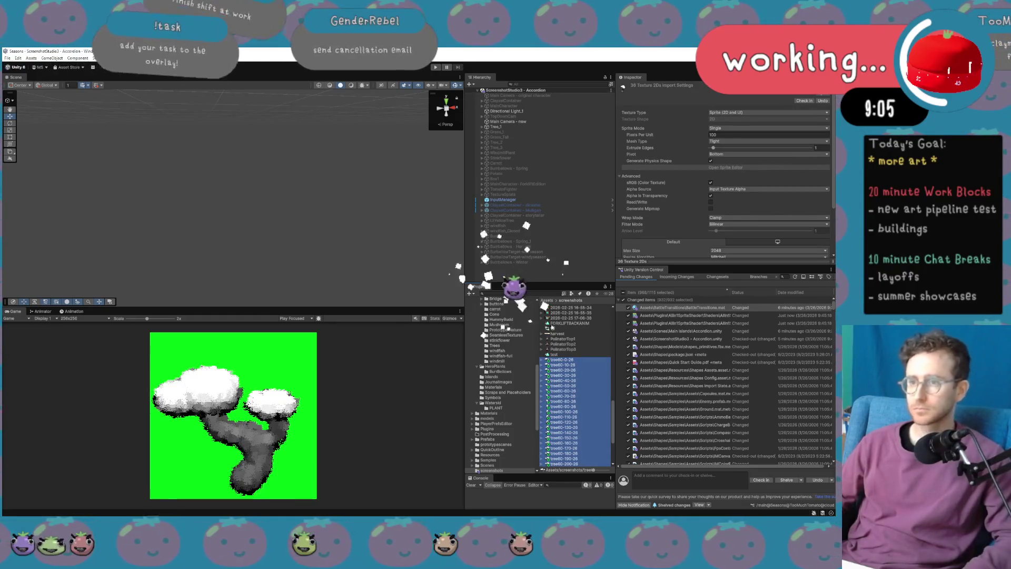
scroll(521, 359, up, 5)
scroll(522, 359, up, 3)
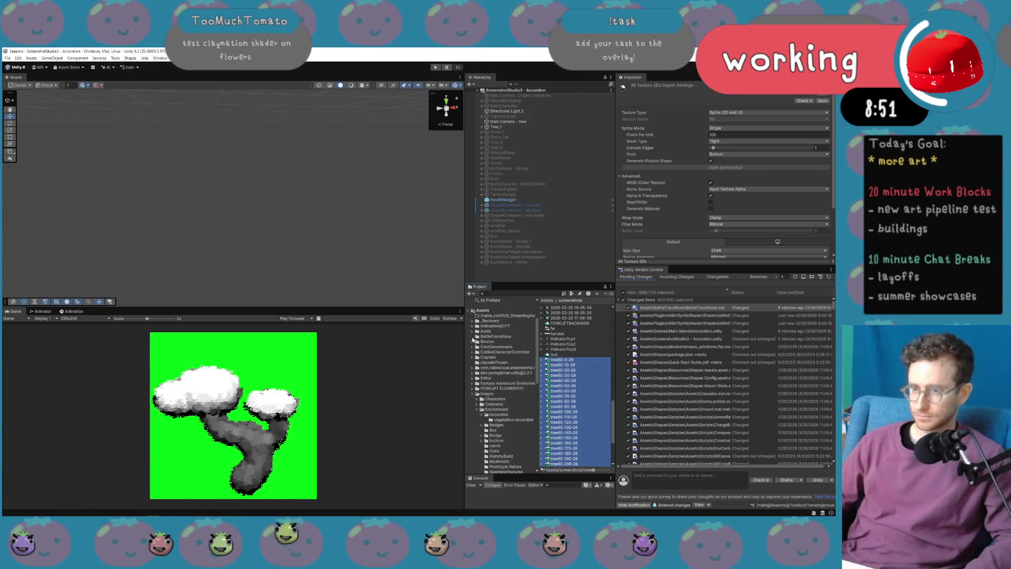
Create a folder named '360 tree test' inside the Accordion folder.
click(498, 415)
right_click(565, 419)
mouse_move(606, 226)
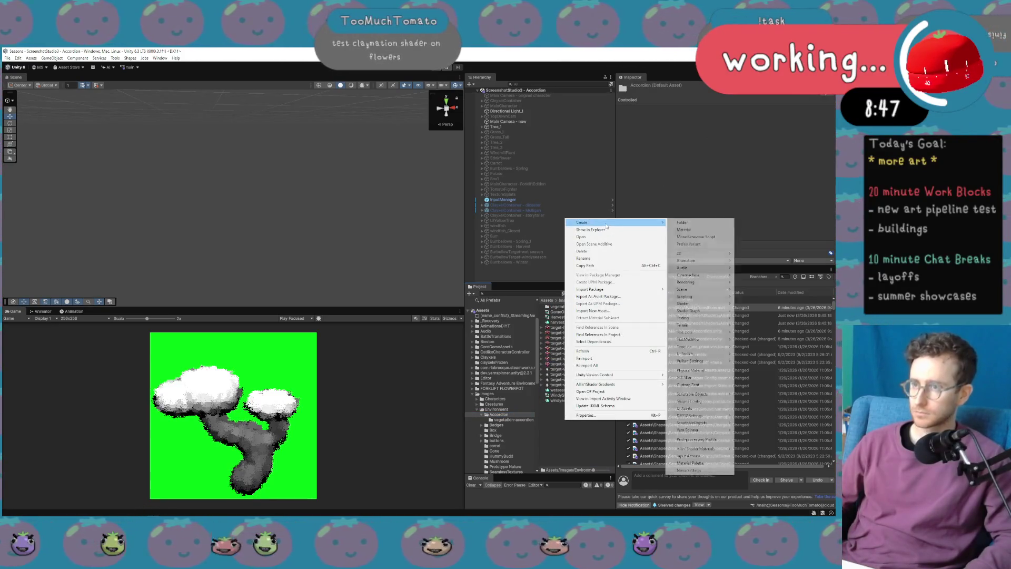
click(683, 222)
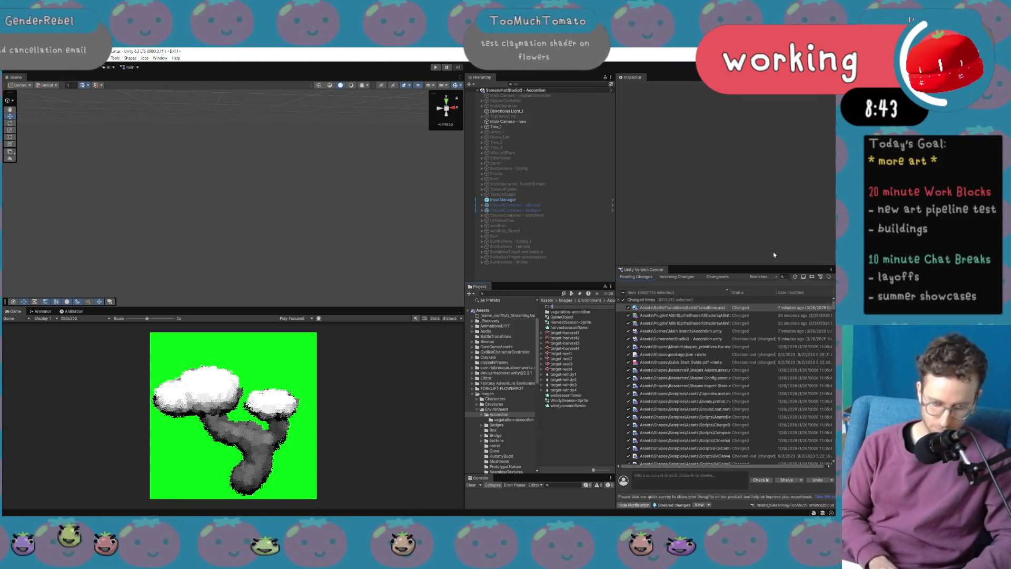
text(360 tree test)
key(Return)
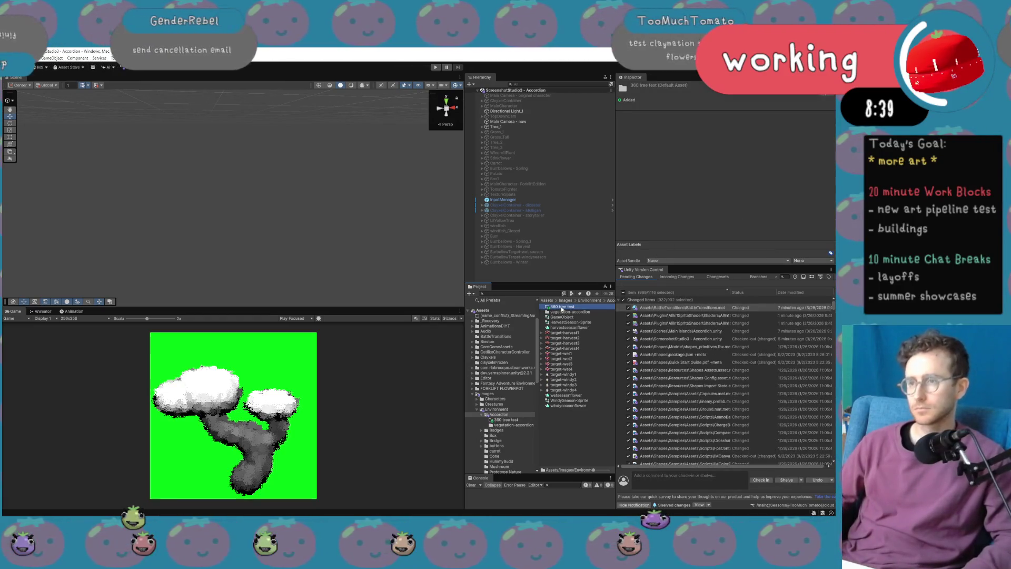
double_click(562, 307)
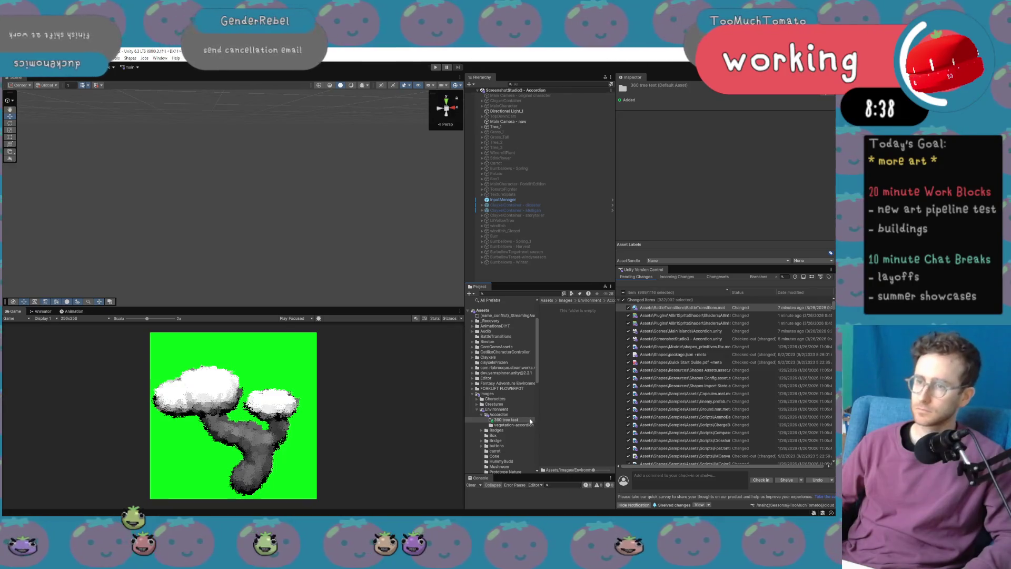
Move tree60-0-26 through tree60-350-26 from screenshots into the Environment folder.
scroll(527, 424, down, 10)
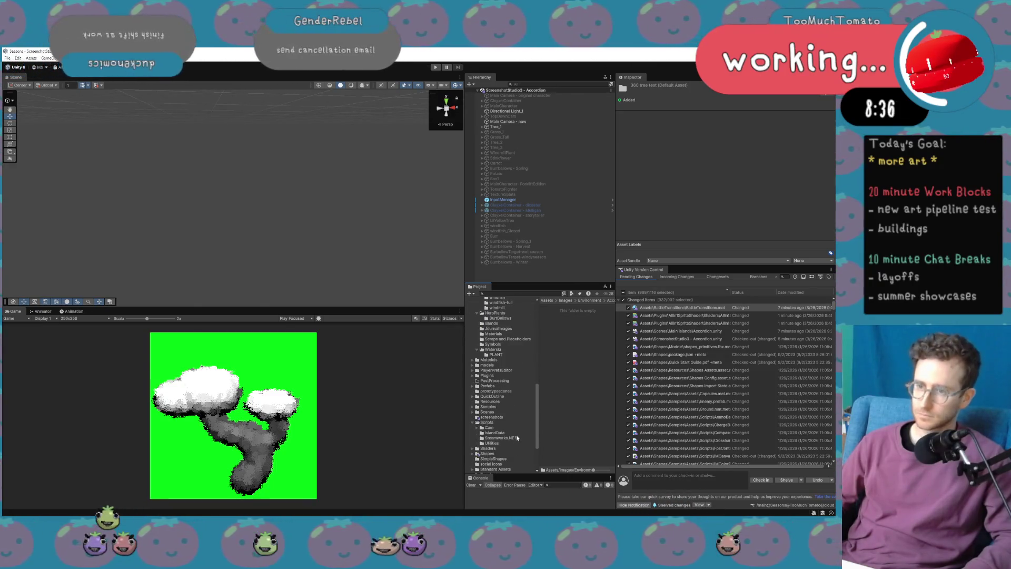
click(491, 417)
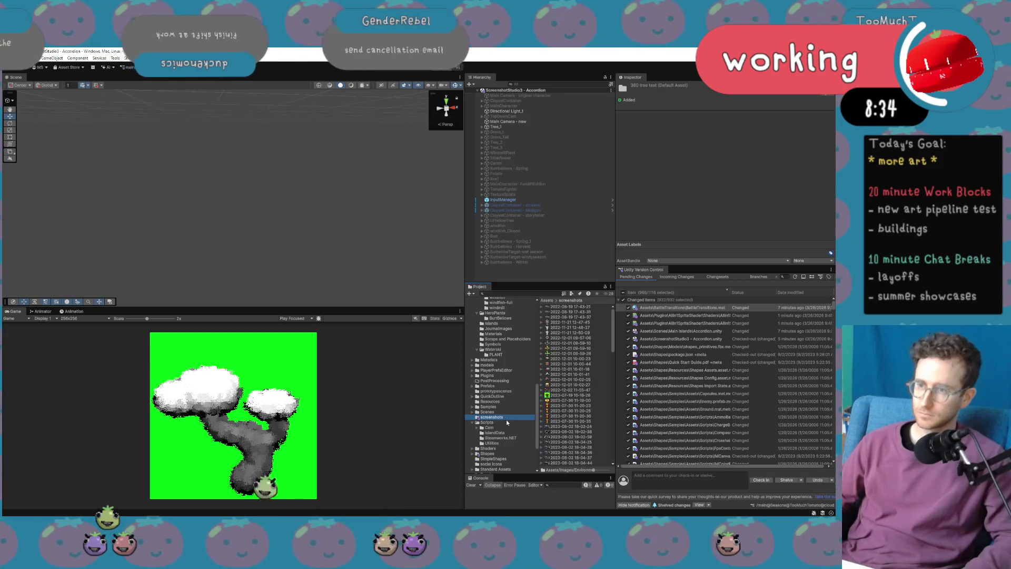
scroll(590, 417, down, 15)
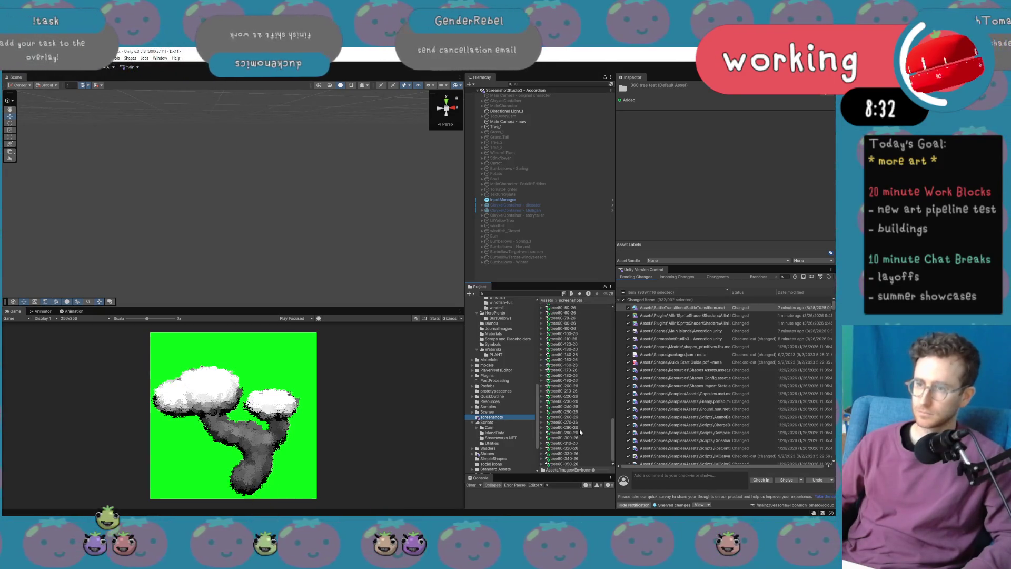
scroll(577, 347, up, 3)
scroll(572, 320, down, 3)
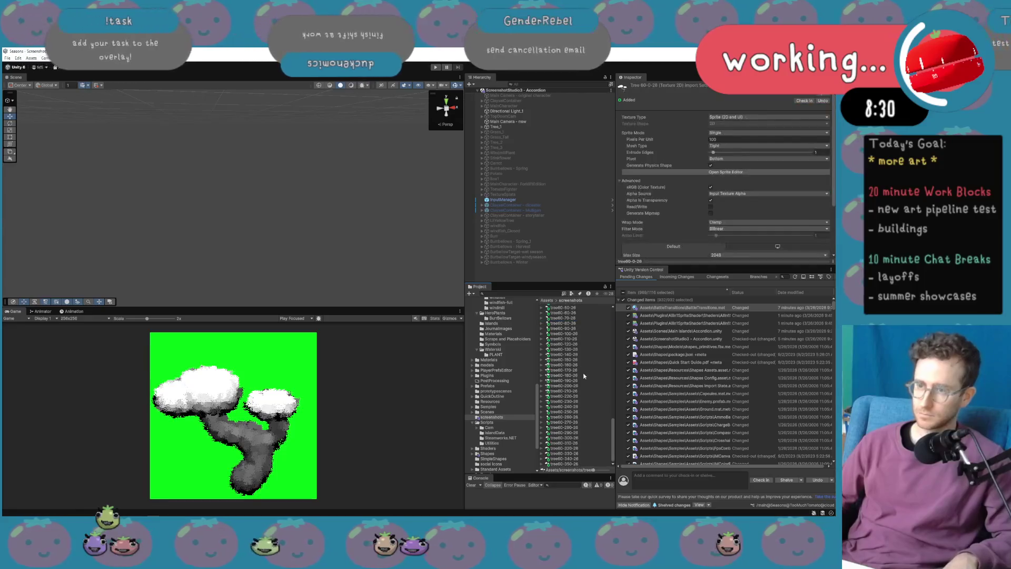
shift+click(566, 464)
scroll(504, 387, up, 10)
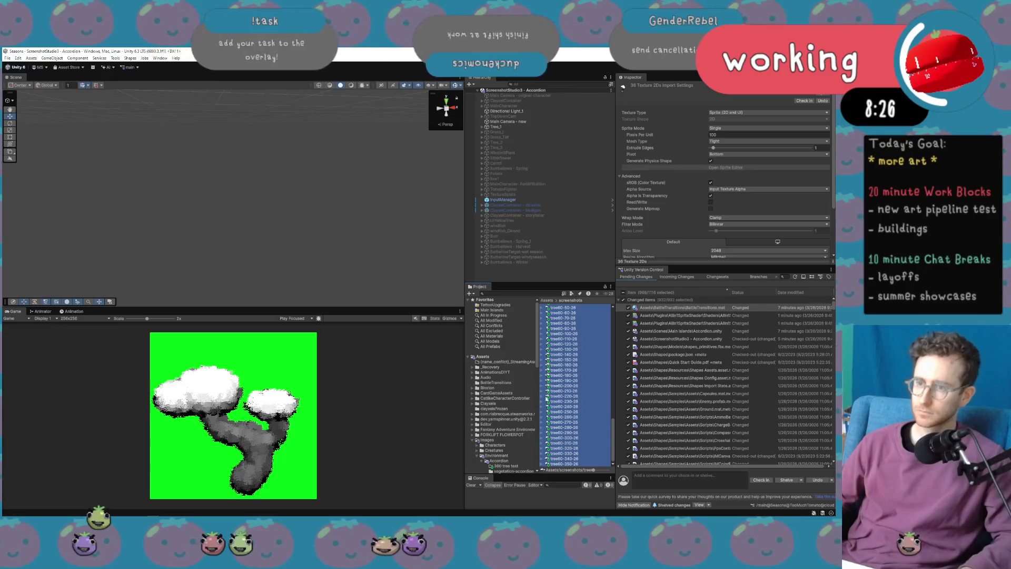
drag(528, 456, 527, 456)
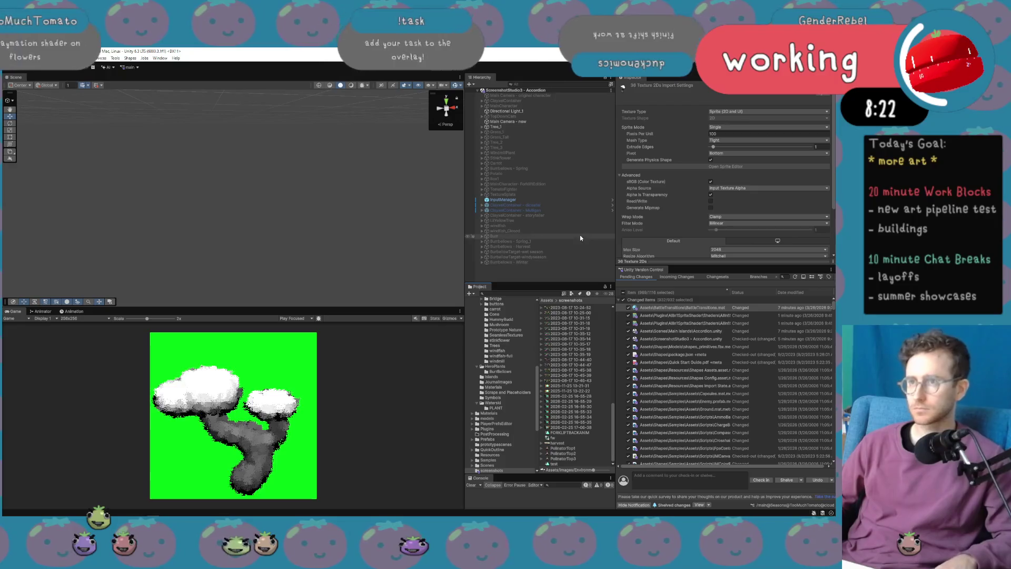
Search the Project for 'accordion', open the Accordion scene and orbit over the island.
click(542, 294)
text(accordion)
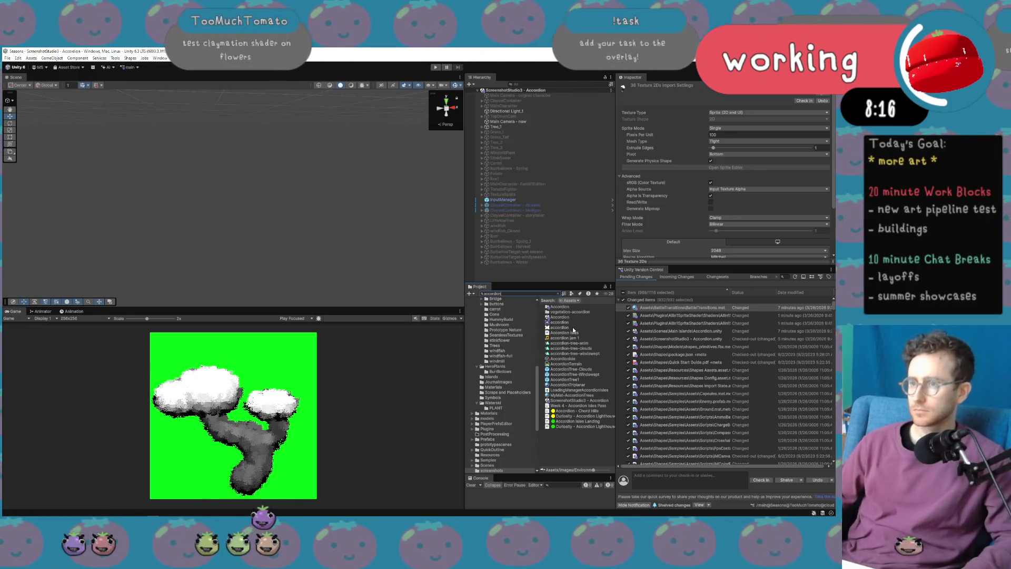
click(573, 332)
click(572, 317)
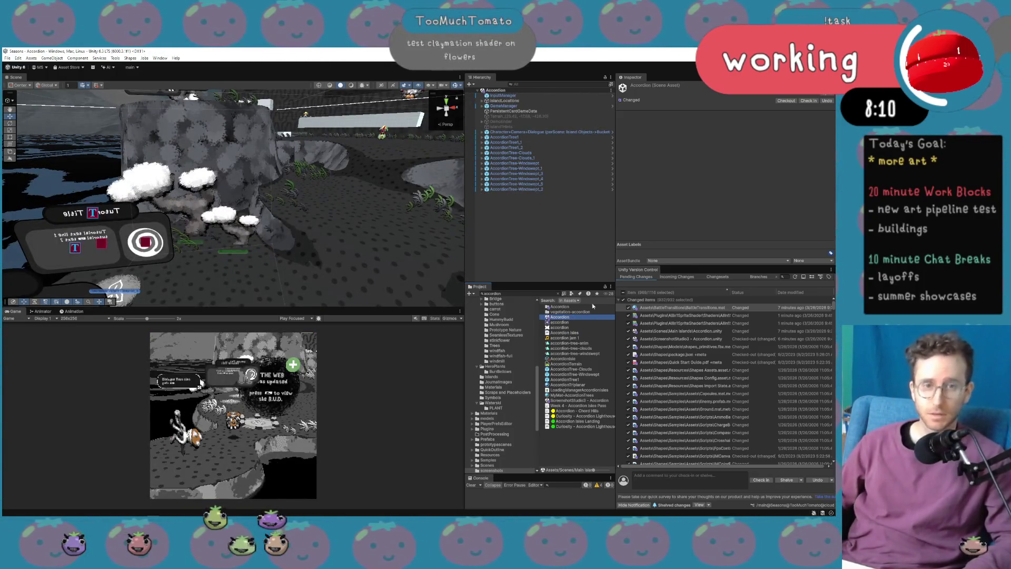
mouse_move(334, 236)
mouse_down()
mouse_move(384, 310)
mouse_move(249, 304)
mouse_move(338, 239)
mouse_move(421, 232)
mouse_up()
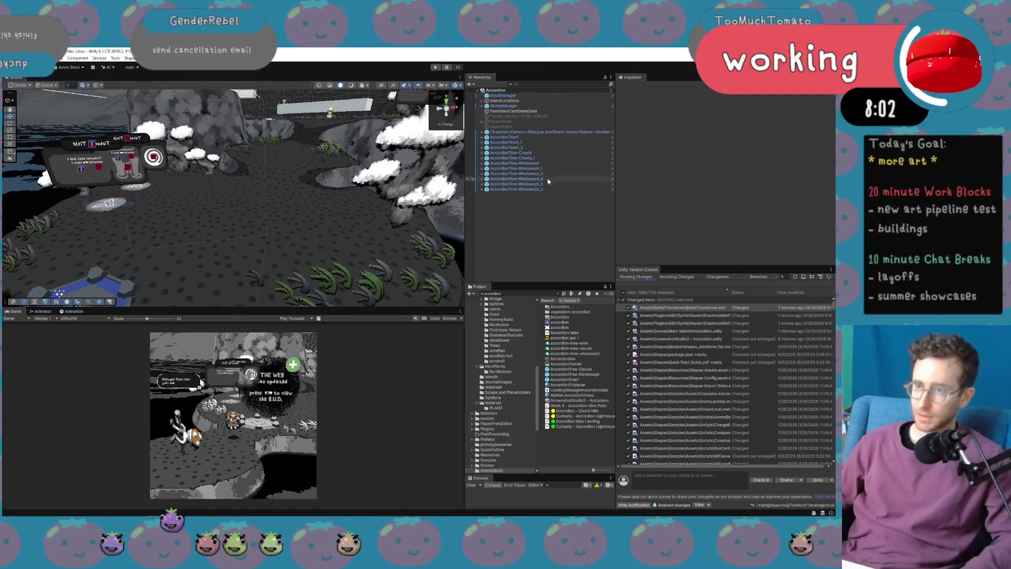
Duplicate the AccordionTree1_1 tree in the Hierarchy.
click(516, 173)
click(528, 144)
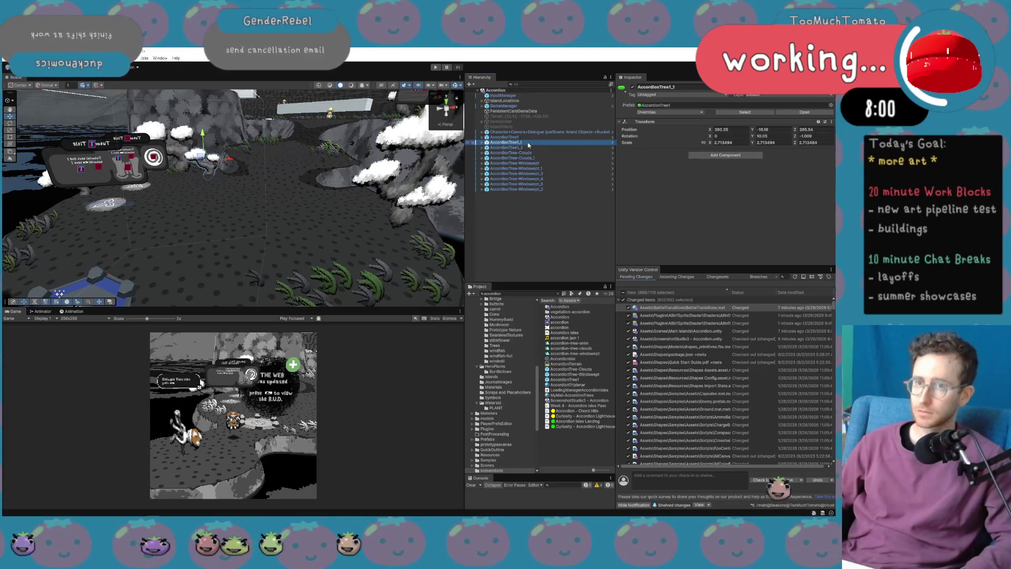
right_click(528, 143)
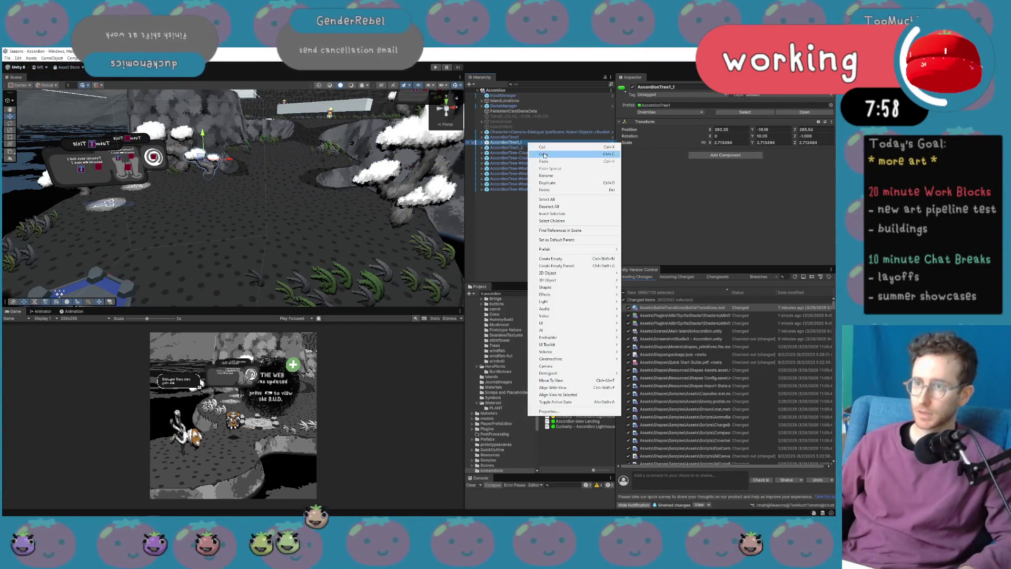
click(542, 164)
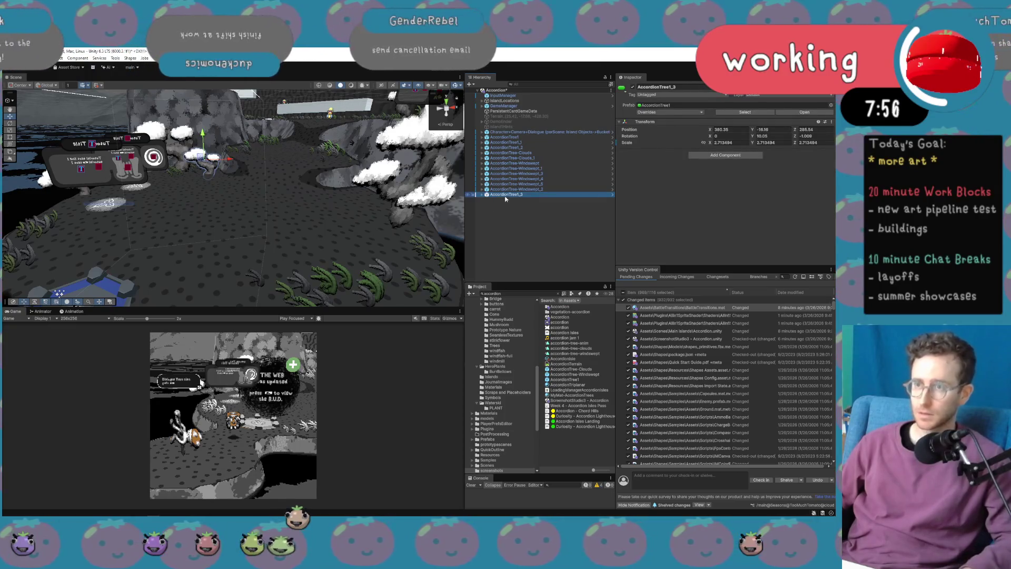
Unpack the new AccordionTree1_3 copy from its prefab.
right_click(506, 194)
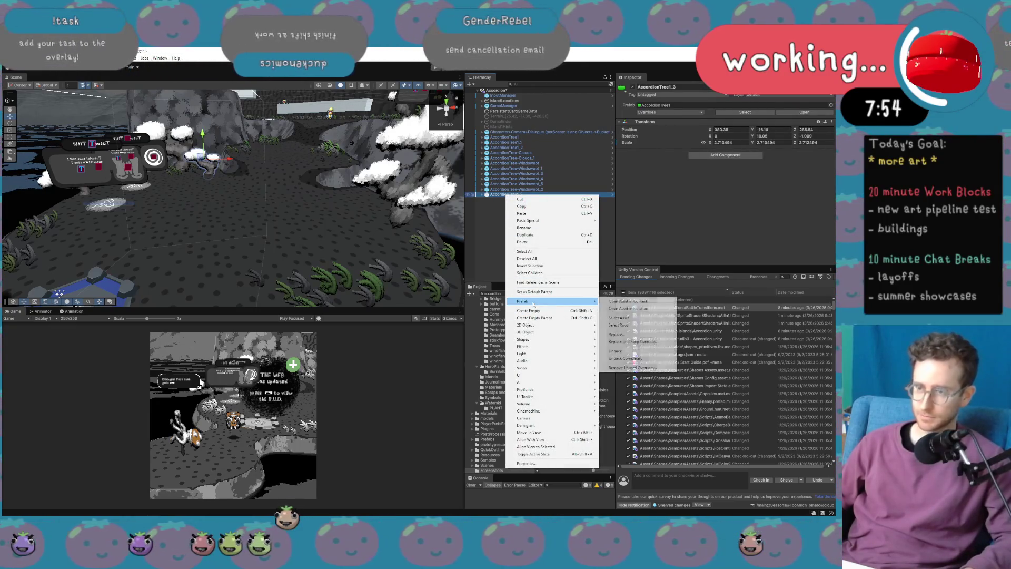
mouse_move(525, 301)
click(626, 358)
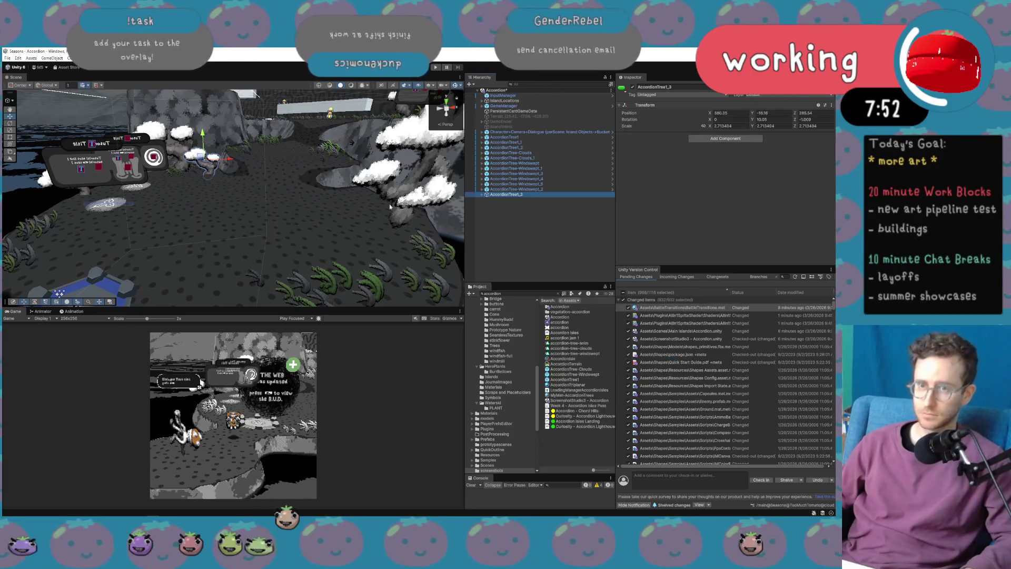
Set the Scene view handle position to Pivot.
mouse_move(239, 184)
mouse_down()
mouse_move(230, 185)
mouse_move(227, 266)
mouse_move(304, 246)
mouse_move(231, 272)
mouse_up()
click(20, 85)
click(23, 100)
Rename AccordionTree1_3 to 'Tree-360'.
scroll(375, 224, up, 5)
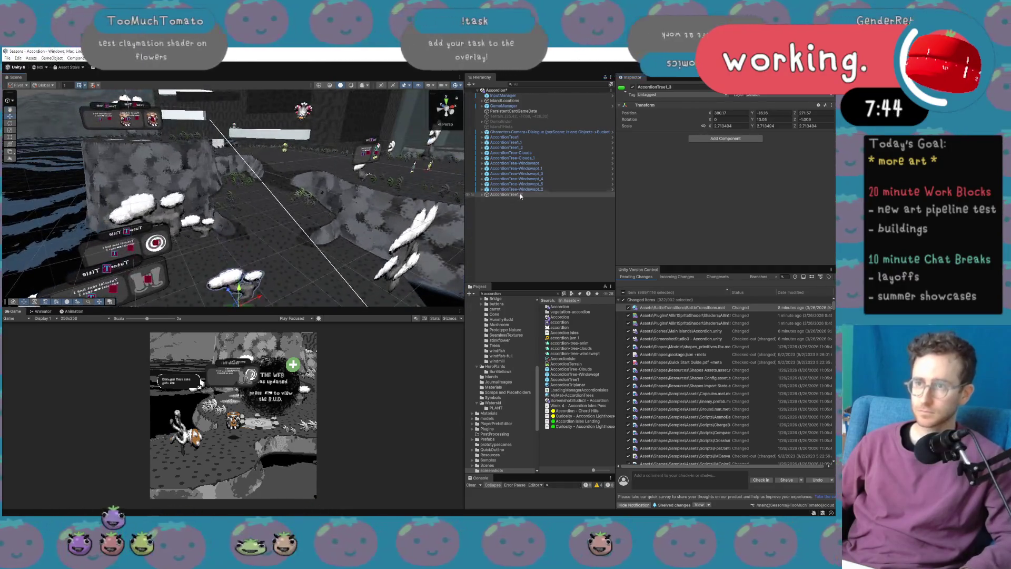
click(520, 196)
key(F2)
text(Tree-360)
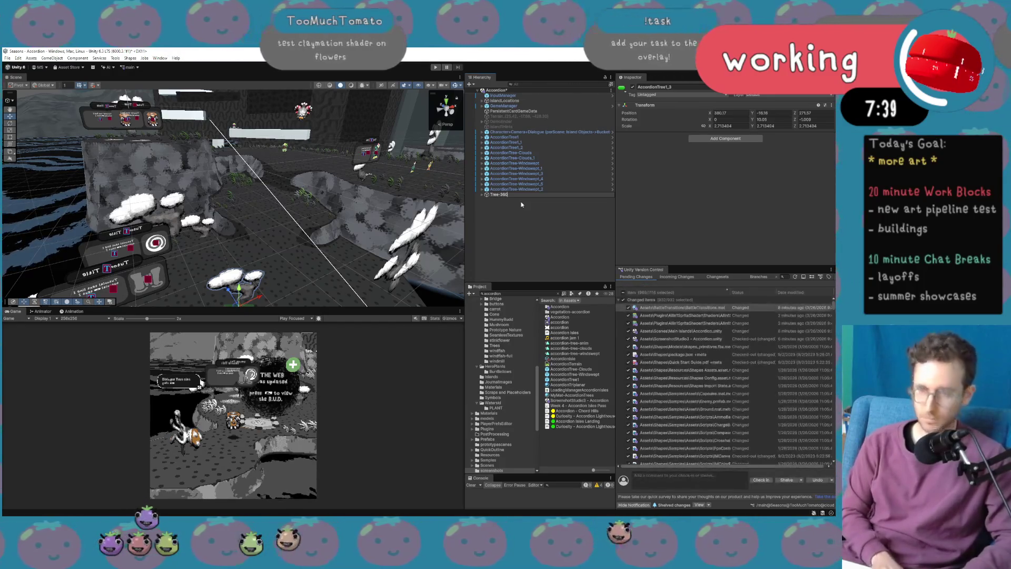
key(Return)
Frame Tree-360 in the Scene view and select its child sprite at1.
key(f)
mouse_move(350, 225)
mouse_down()
mouse_move(354, 199)
mouse_move(275, 200)
mouse_move(280, 189)
mouse_up()
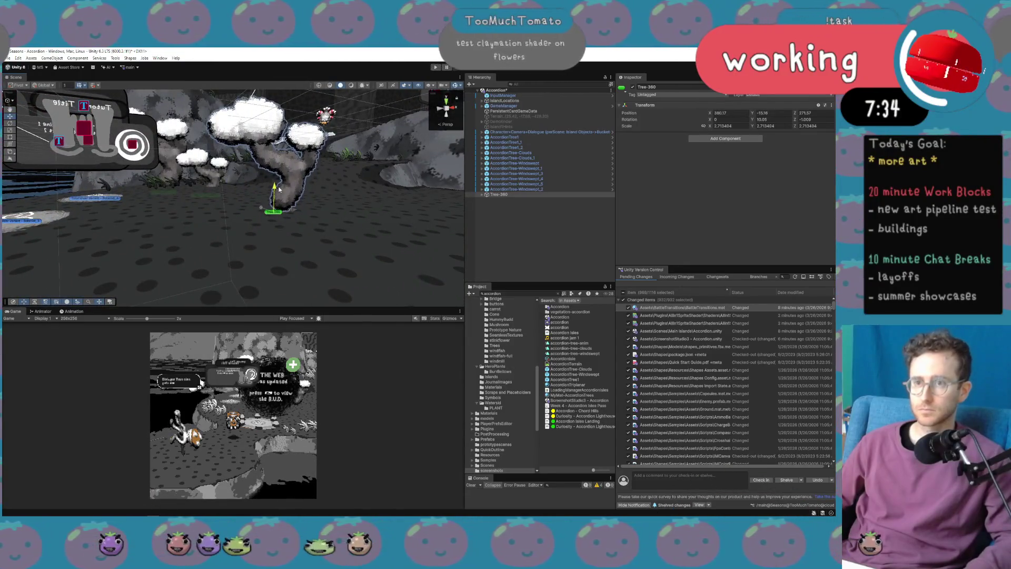
click(497, 201)
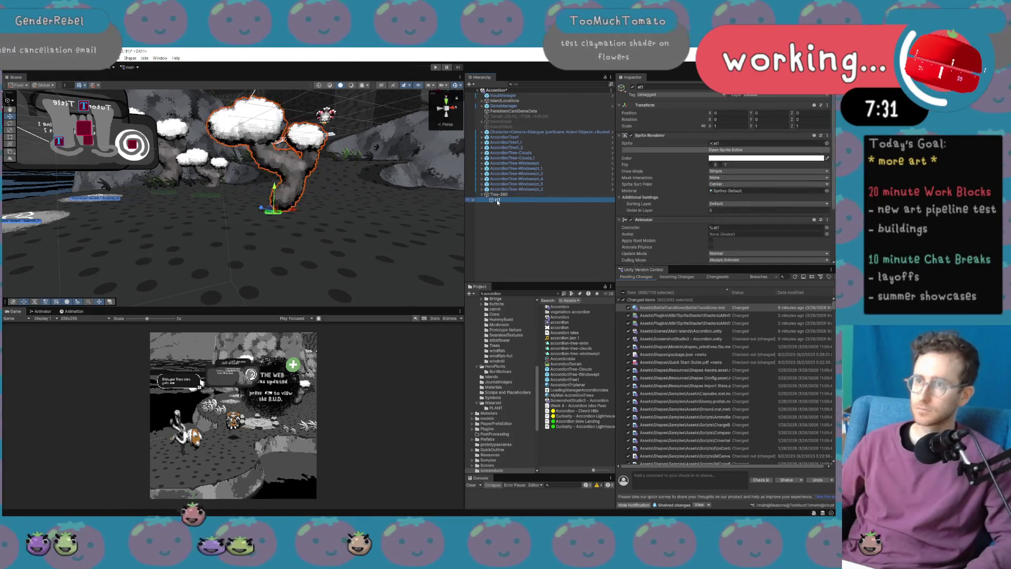
Remove the Animator component from at1, then reselect Tree-360.
scroll(739, 151, down, 3)
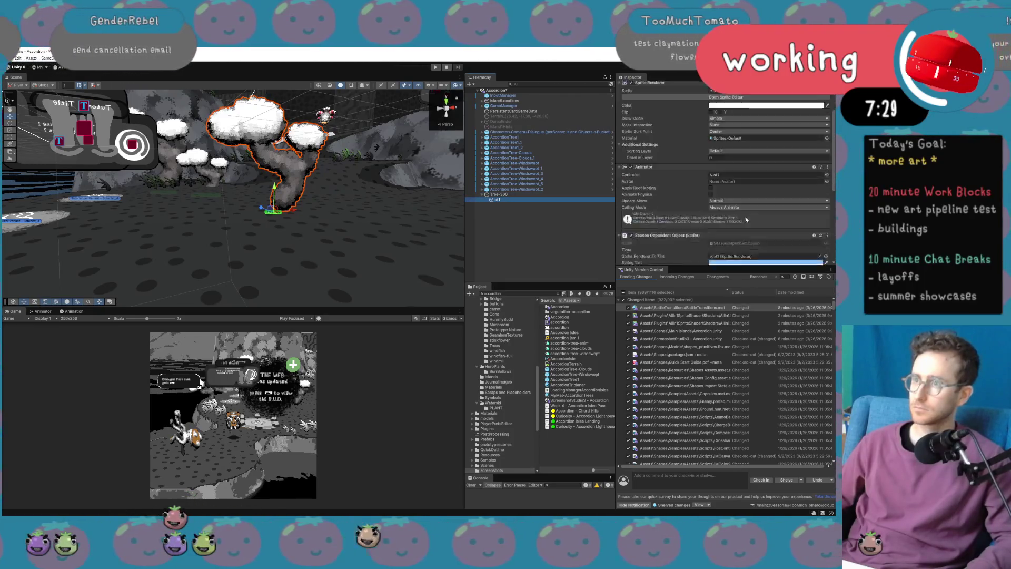
click(827, 149)
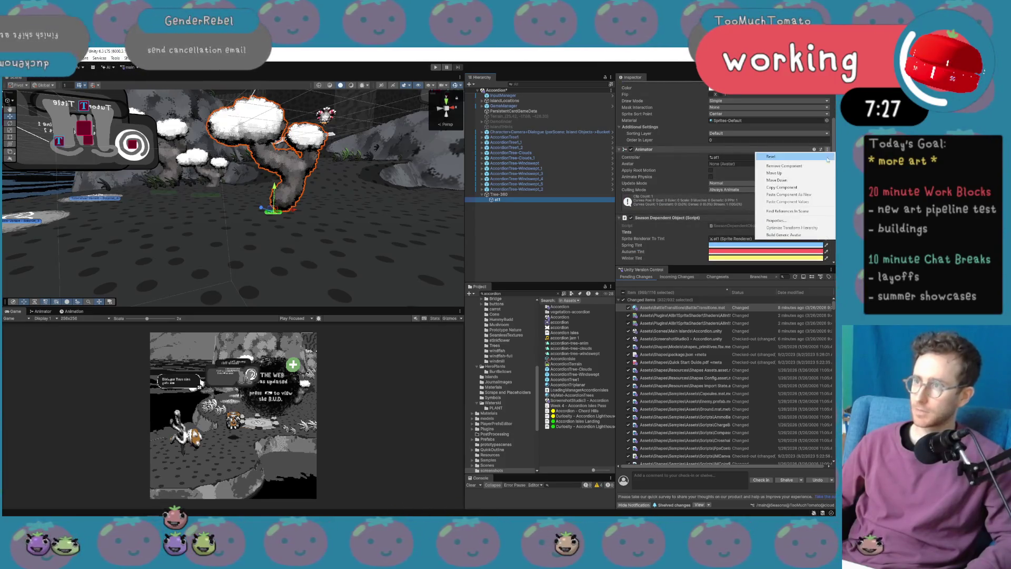
click(821, 166)
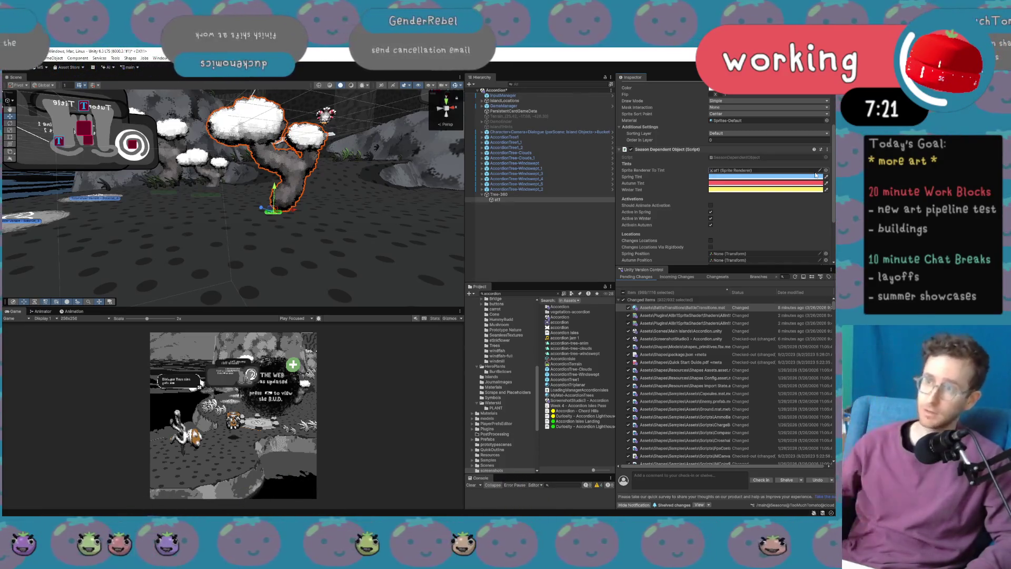
scroll(710, 228, down, 3)
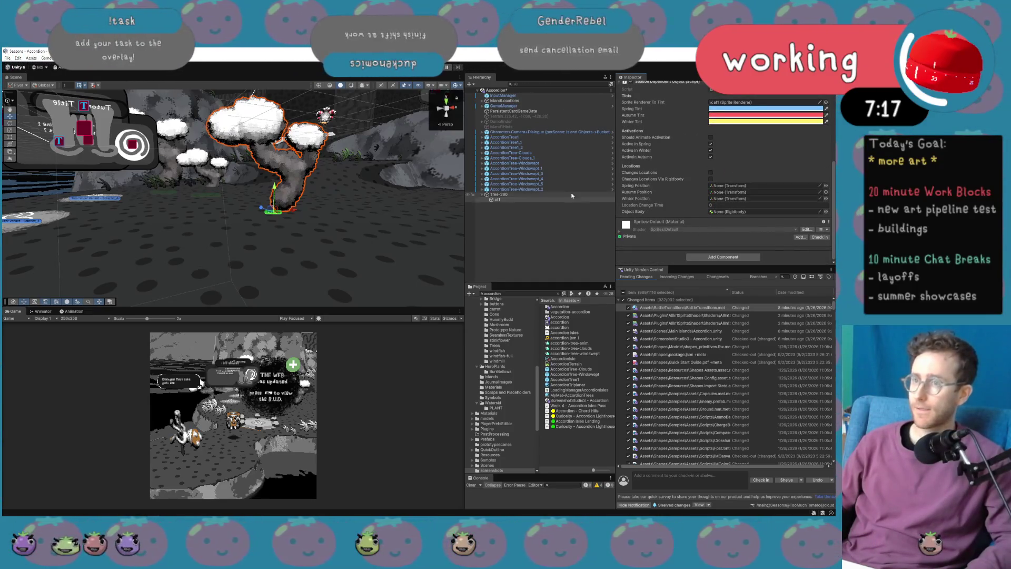
click(533, 196)
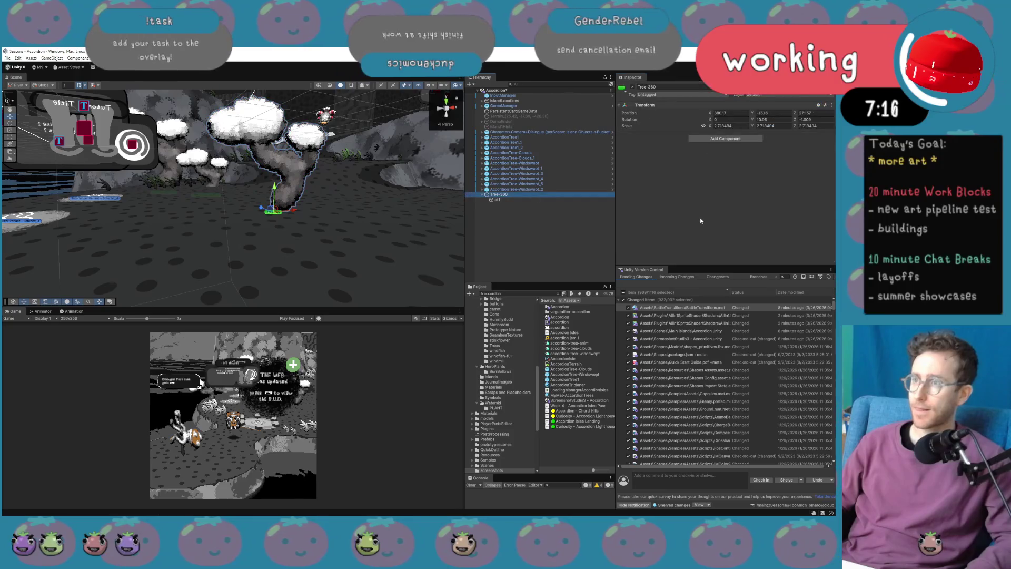
Add the Display Sprites By Rotation script to Tree-360 via a 'disp' component search.
click(720, 140)
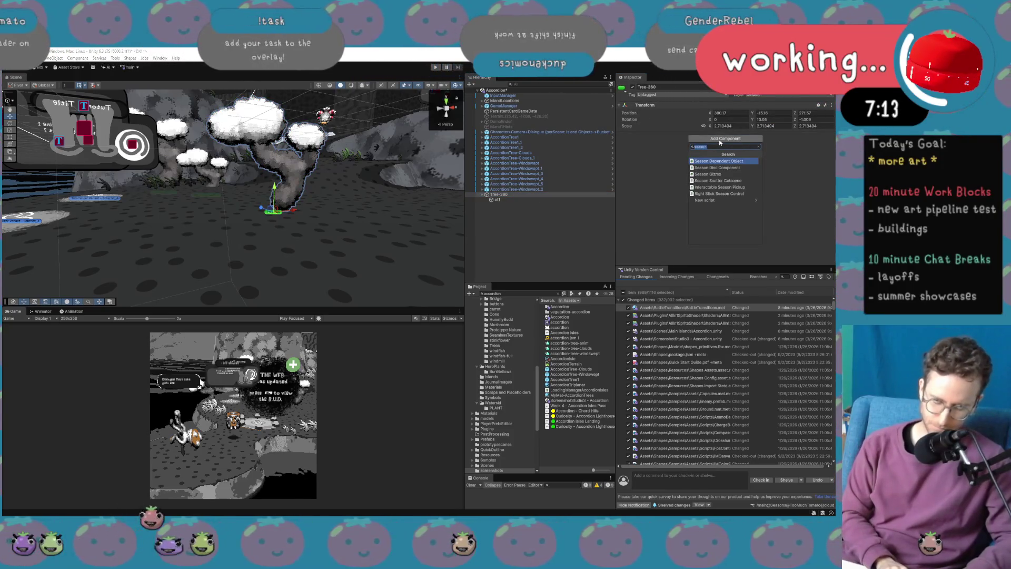
text(rotate)
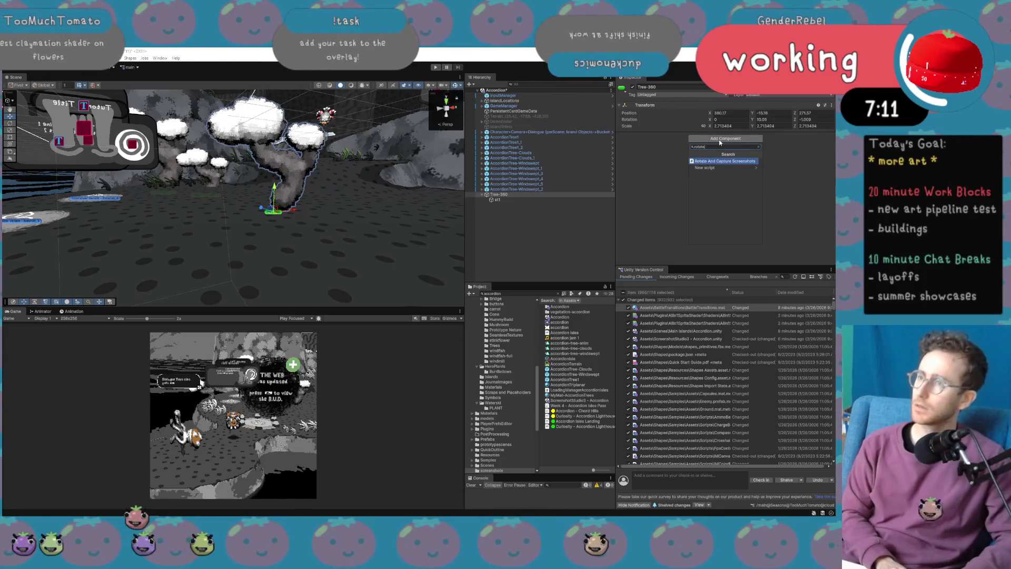
key(BackSpace)
key(BackSpace)
key(BackSpace)
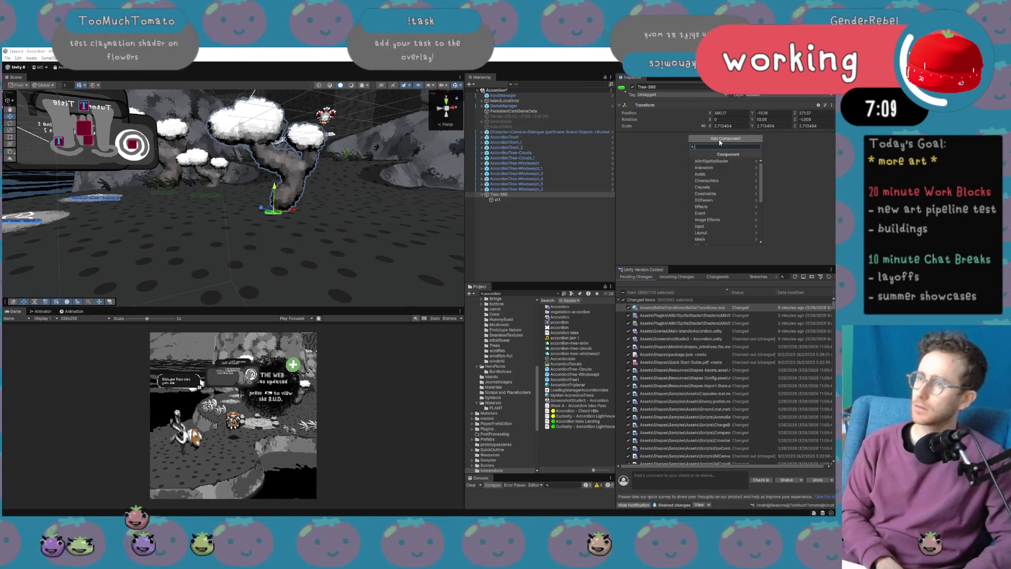
text(disc)
key(BackSpace)
text(p)
key(Return)
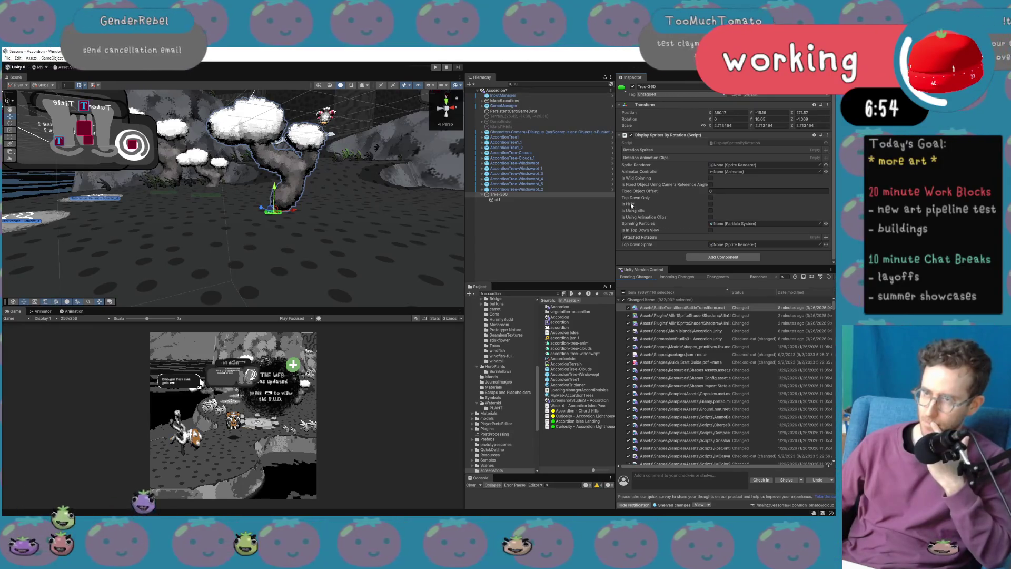
Set Fixed Object Offset to 0 and enable Is Fixed Object Using Camera Reference Angle.
drag(640, 191, 657, 193)
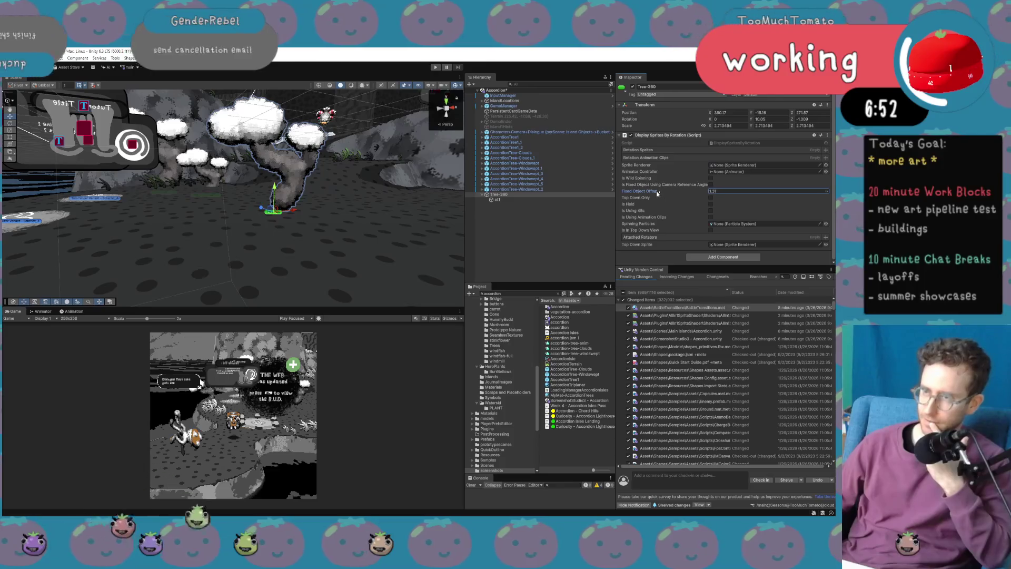
click(713, 190)
text(0)
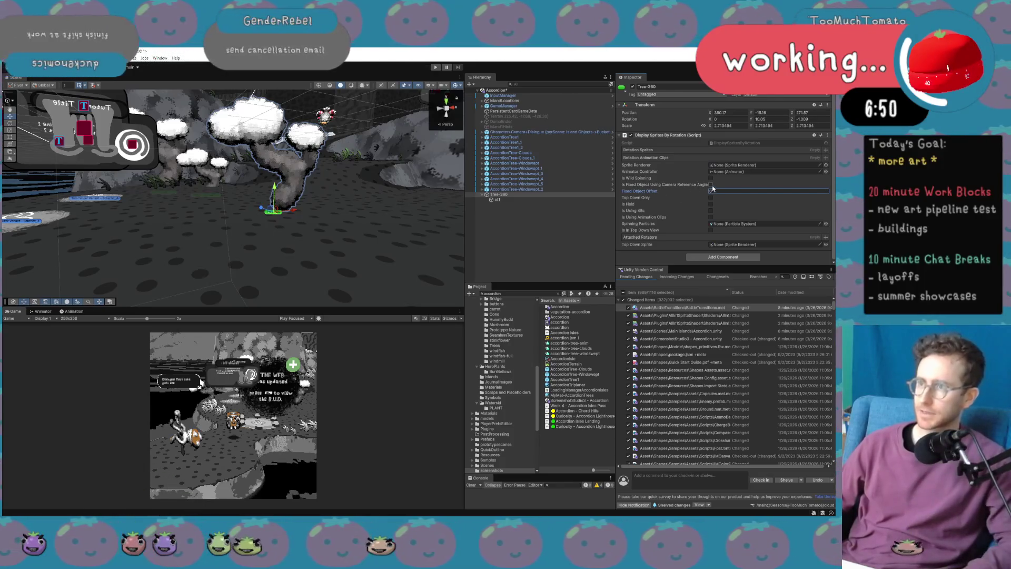
click(710, 185)
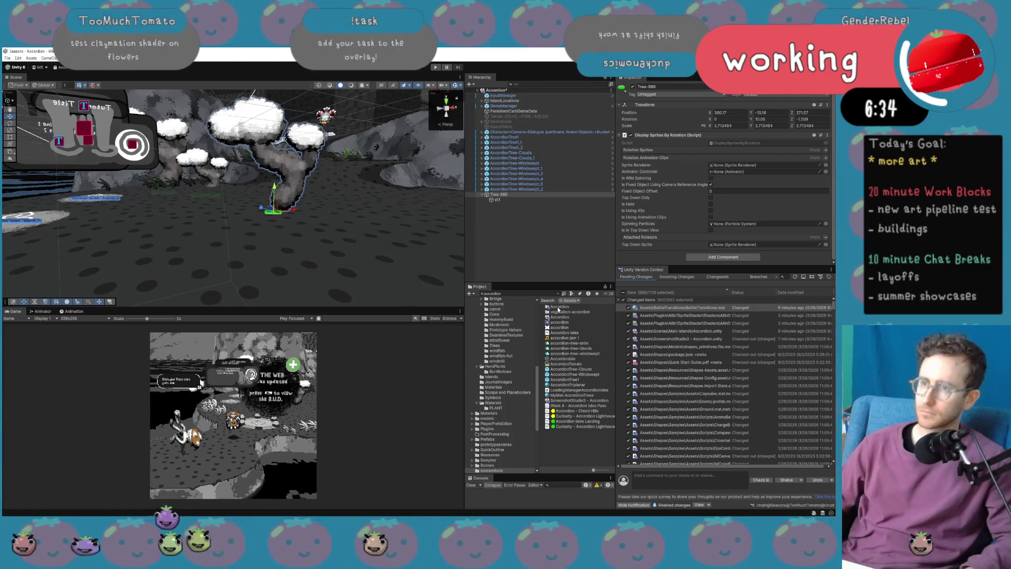
Add all tree60 sprites from '360 tree test' to Rotation Sprites and save the scene.
scroll(516, 371, up, 5)
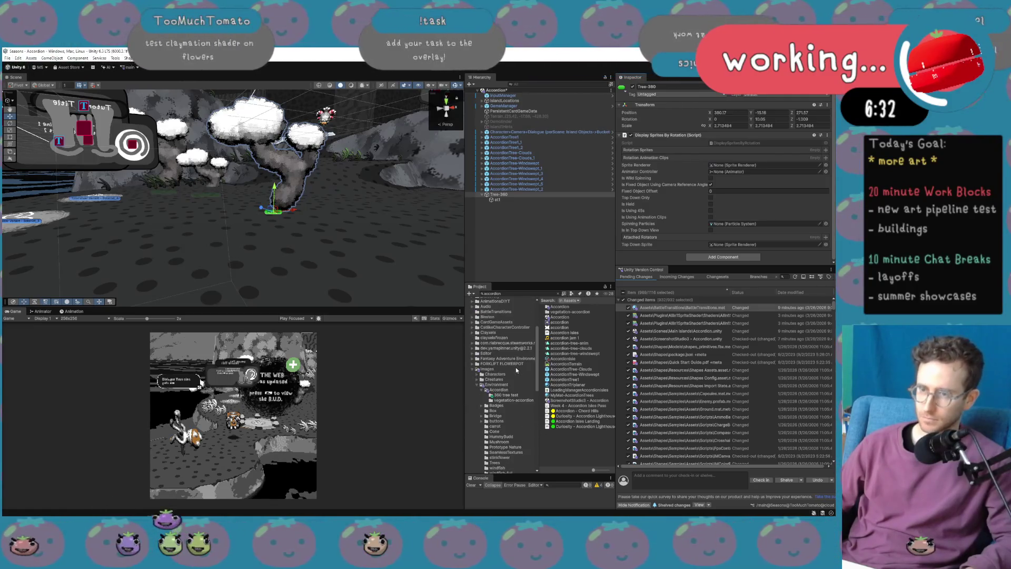
click(511, 395)
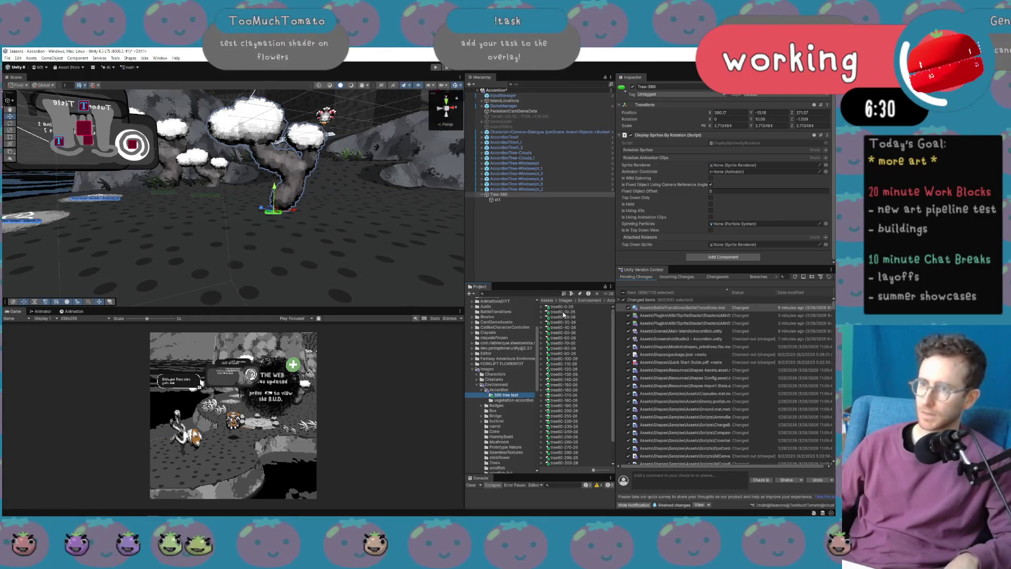
scroll(591, 446, down, 1)
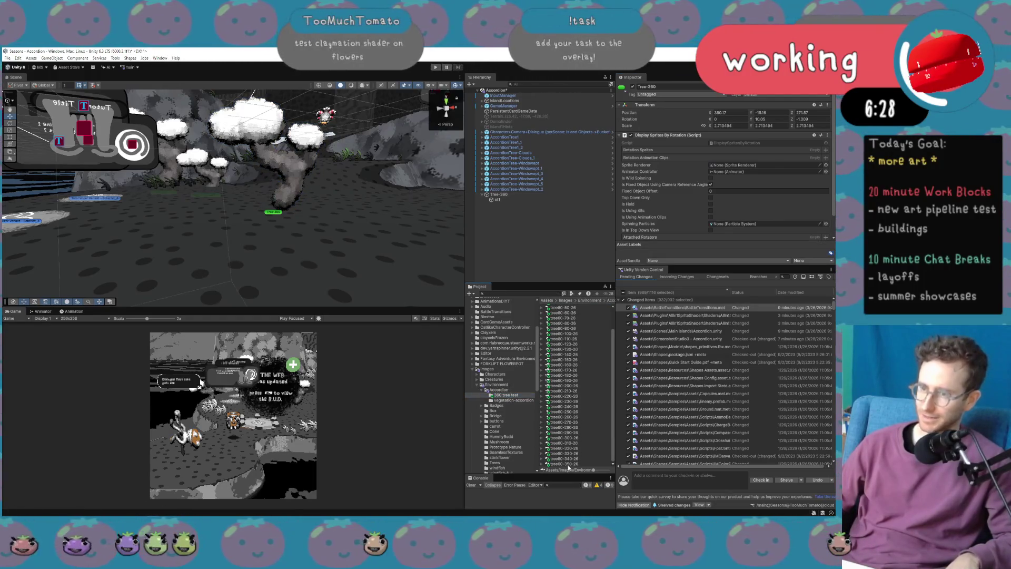
key(ctrl+a)
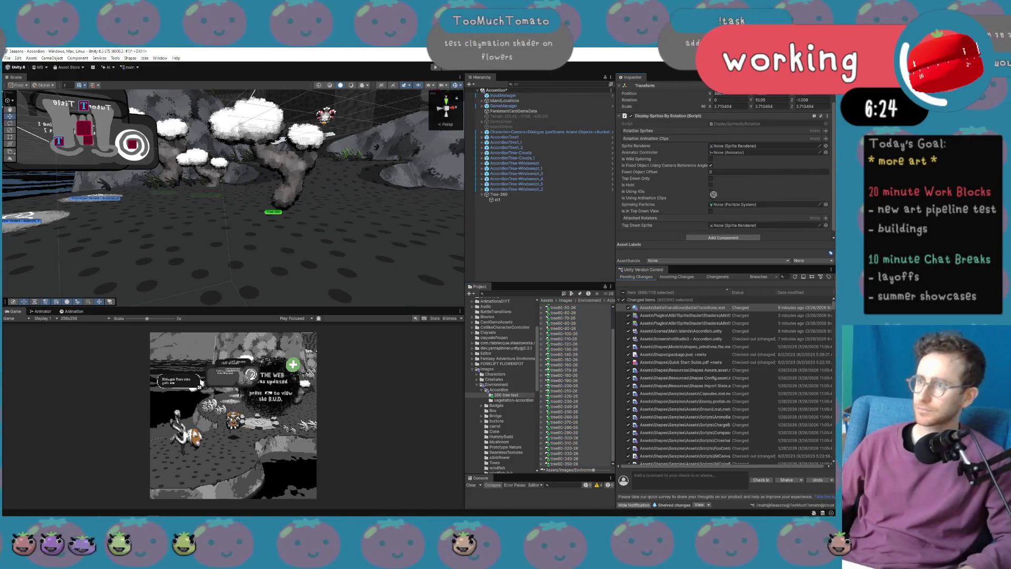
drag(705, 159, 719, 130)
key(ctrl+s)
Assign at1 to the script's Sprite Renderer field, then select at1.
scroll(716, 194, up, 1)
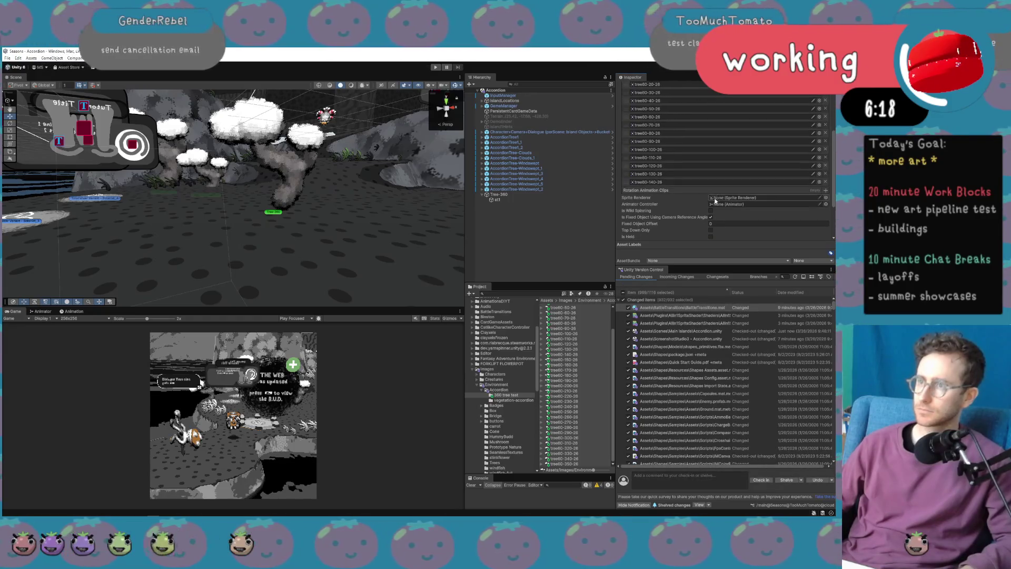
scroll(715, 200, up, 2)
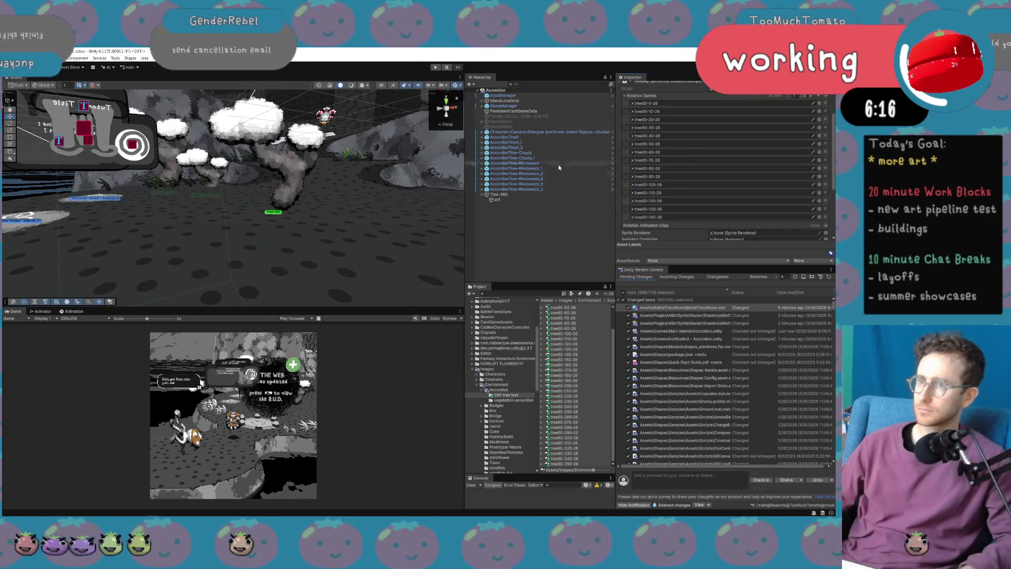
drag(498, 200, 747, 216)
scroll(693, 219, down, 2)
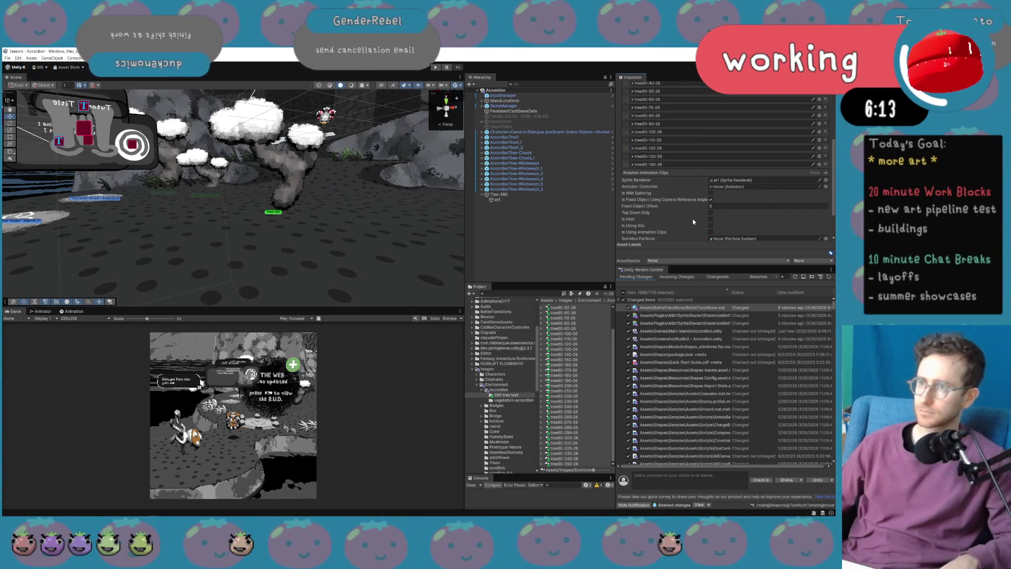
scroll(690, 224, down, 1)
scroll(687, 225, down, 1)
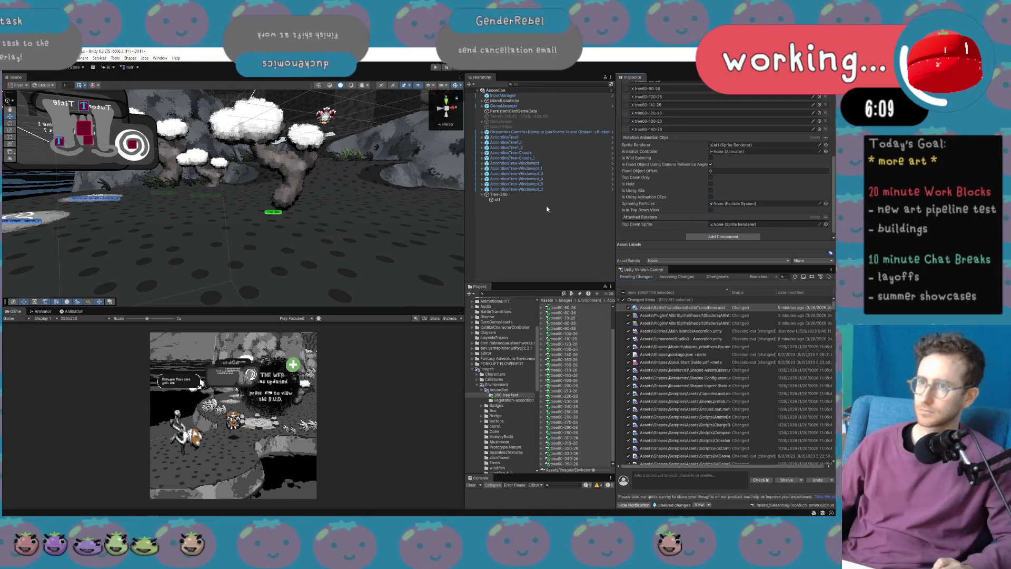
click(530, 200)
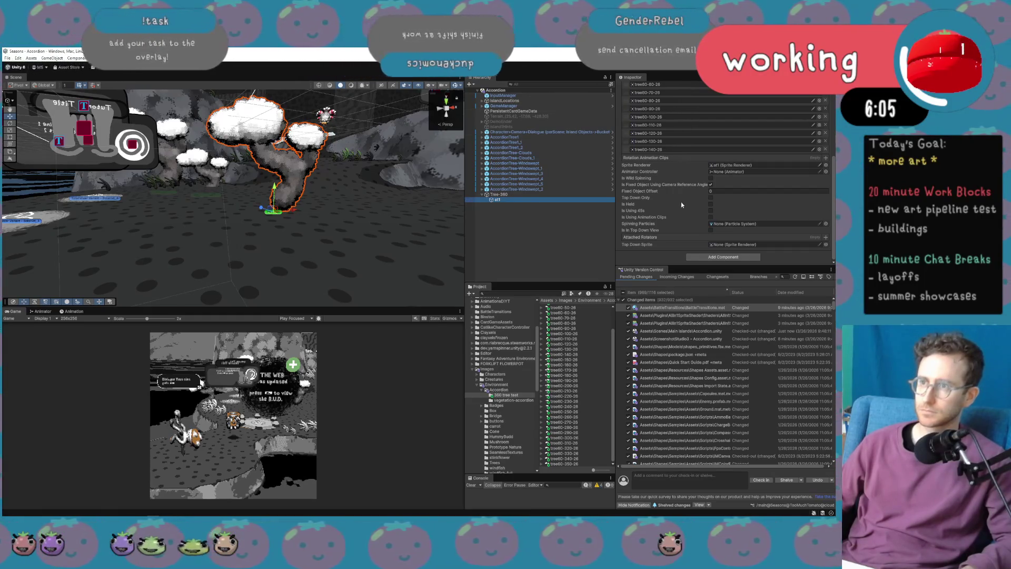
scroll(684, 208, up, 5)
scroll(684, 209, down, 5)
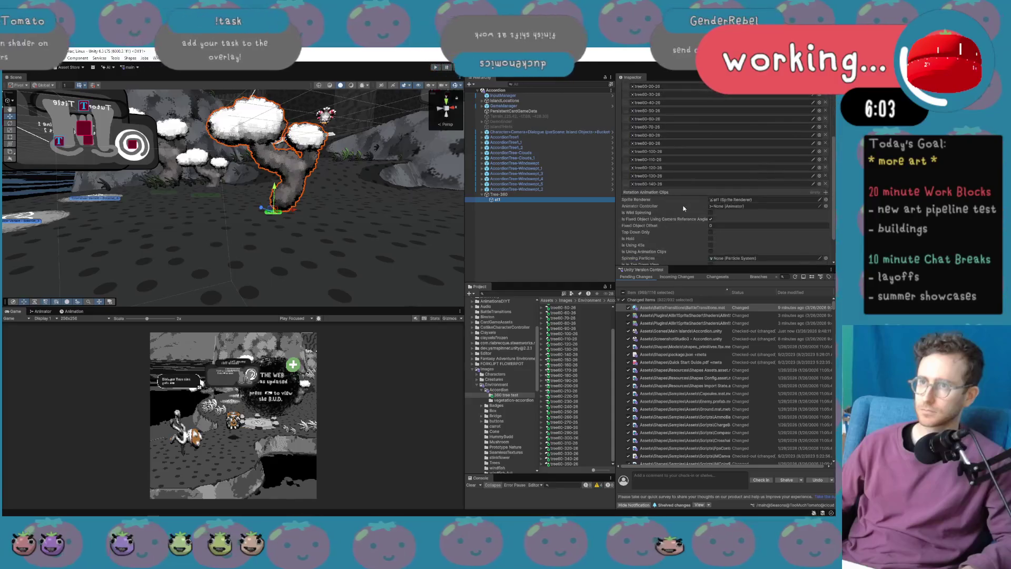
scroll(750, 191, down, 10)
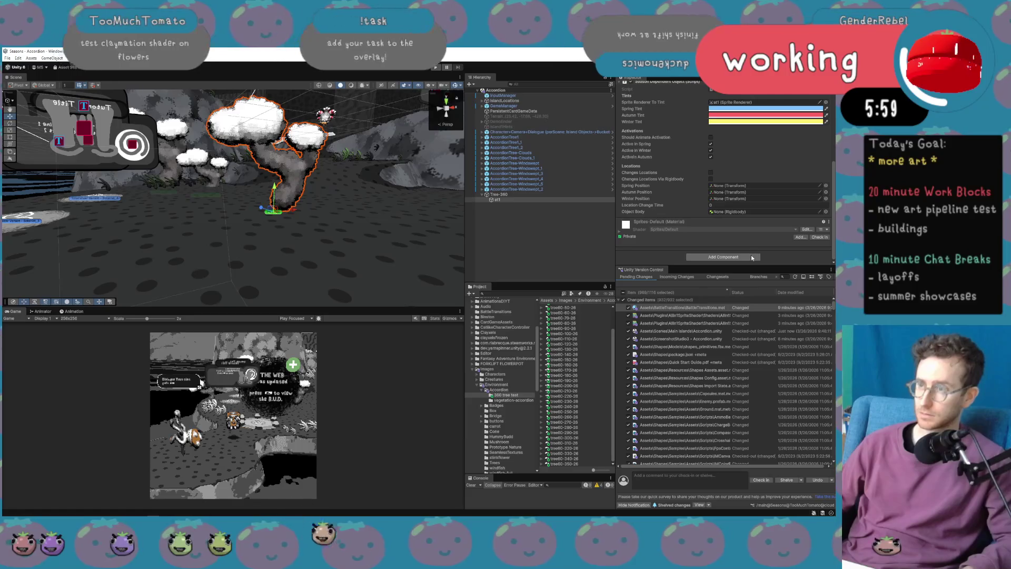
Add a Billboard Clamped script to at1 and check its Frequency of 30.
click(752, 257)
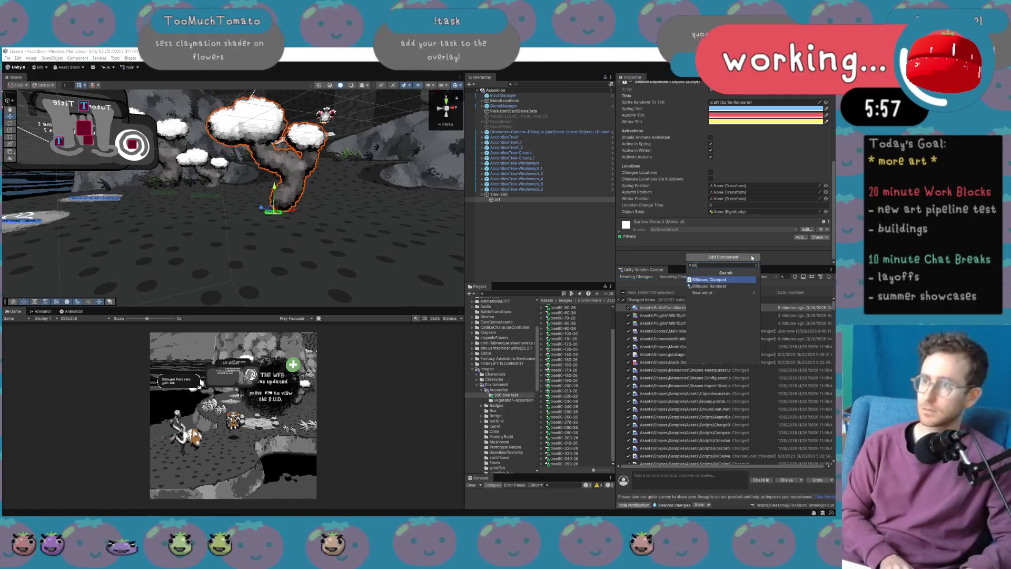
key(Return)
click(747, 236)
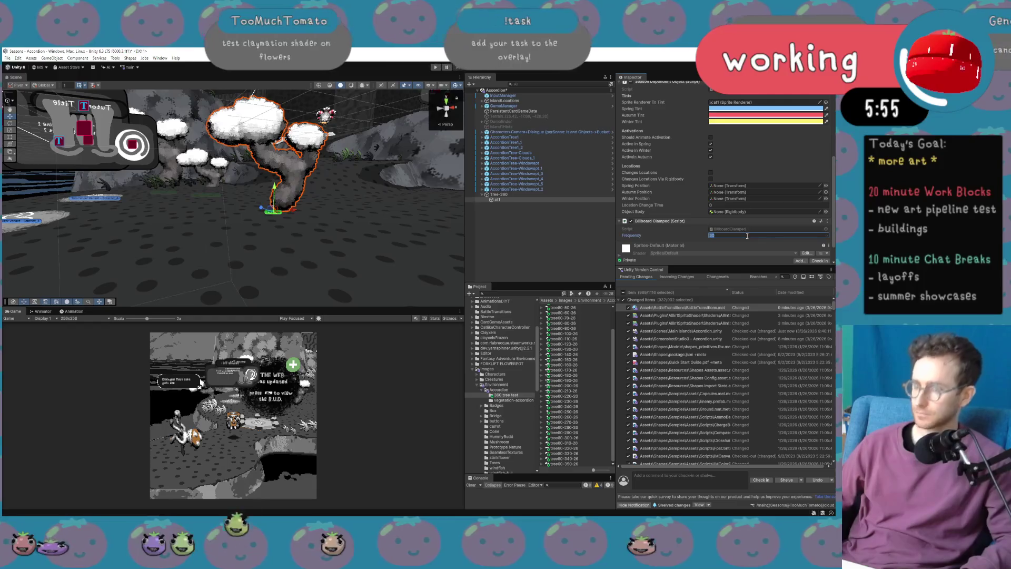
click(517, 200)
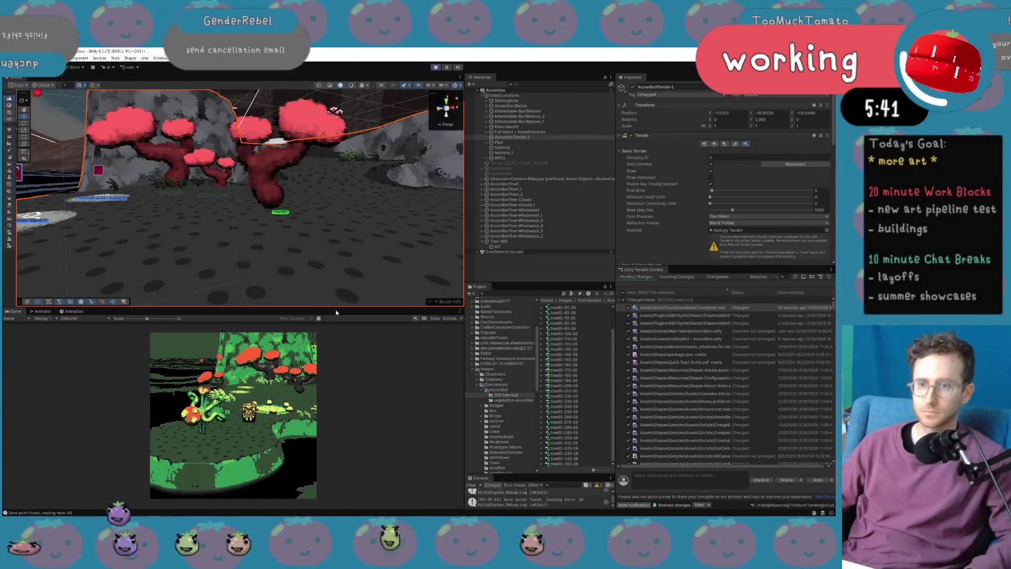
Walk the character left and right among the red-canopied trees, then bring up the Game view's resolution presets.
key(d)
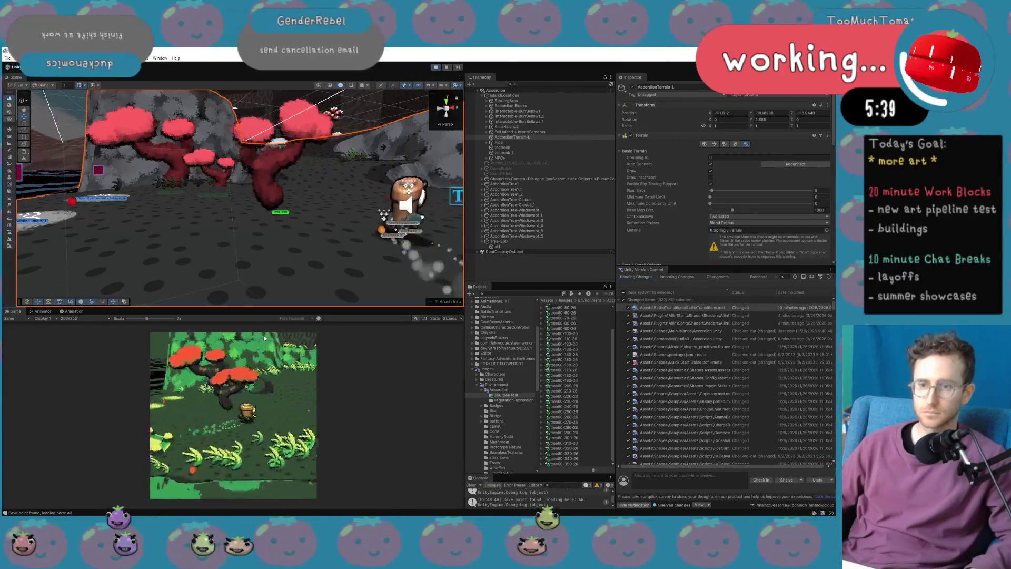
key(a)
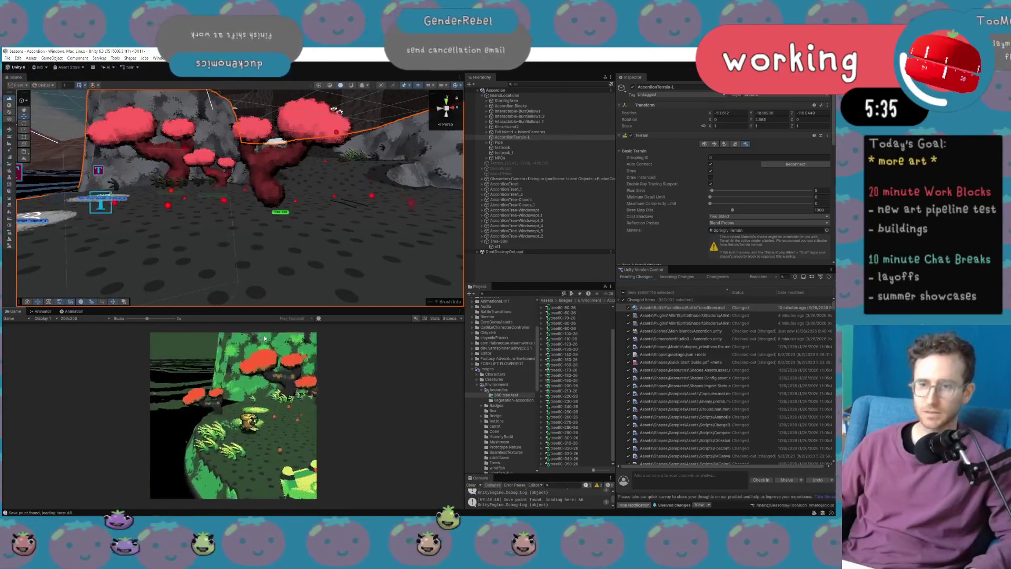
key(d)
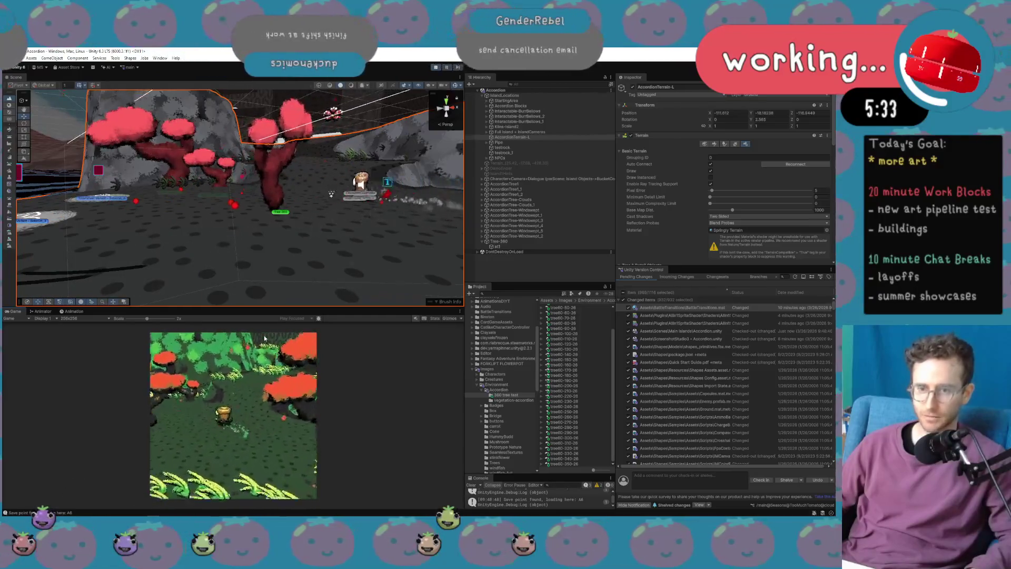
key(d)
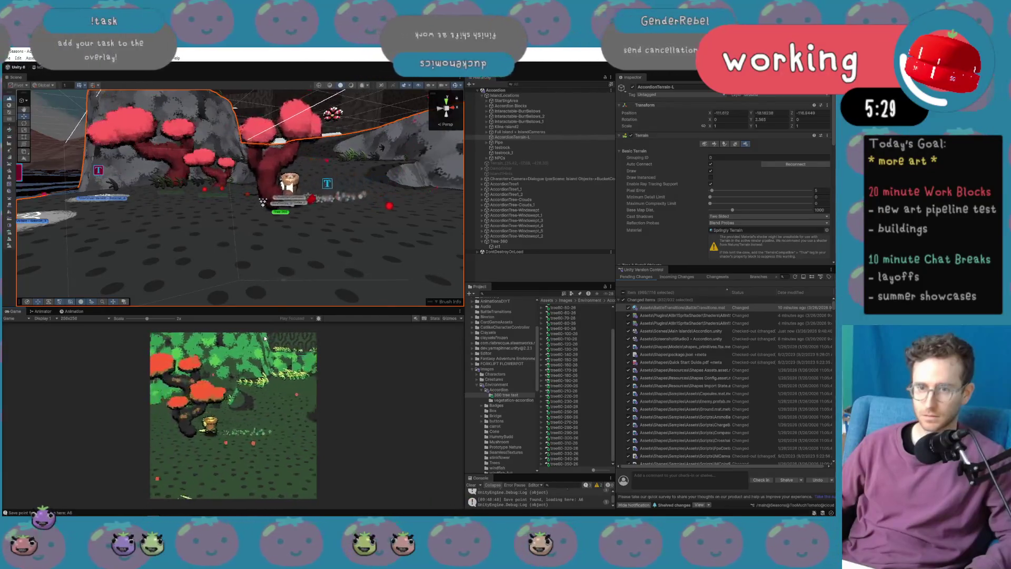
key(a)
key(d)
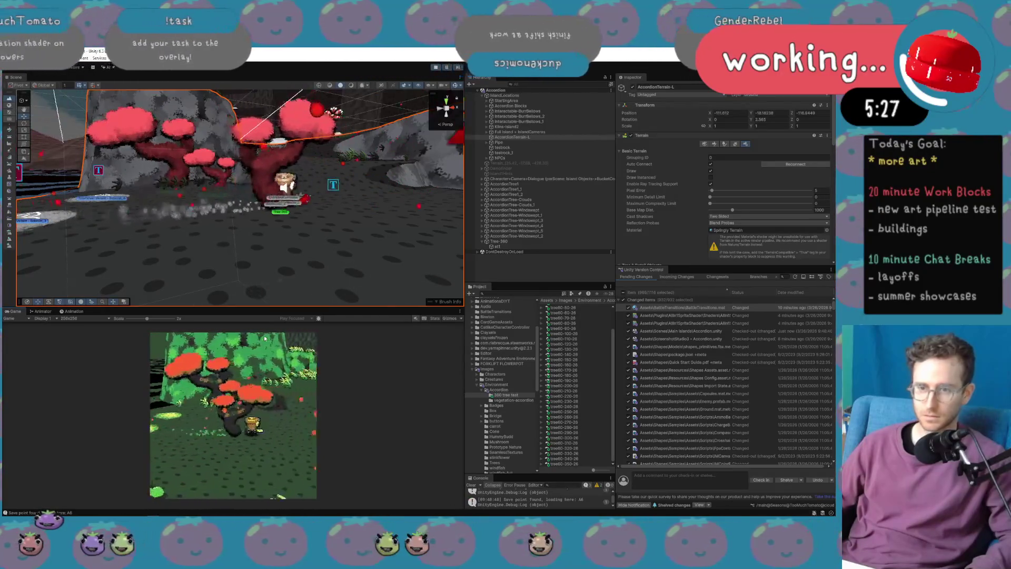
key(a)
key(d)
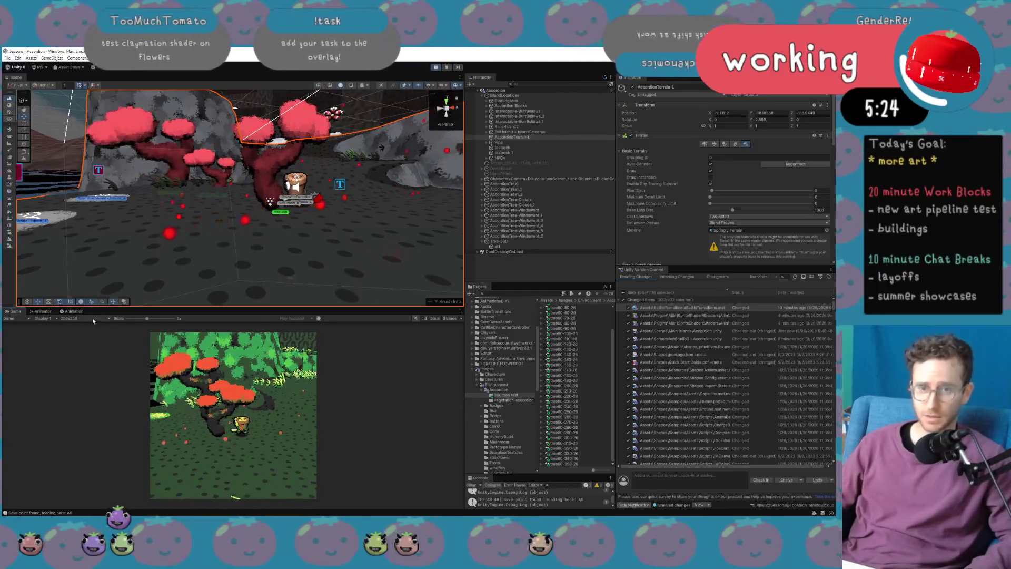
click(92, 319)
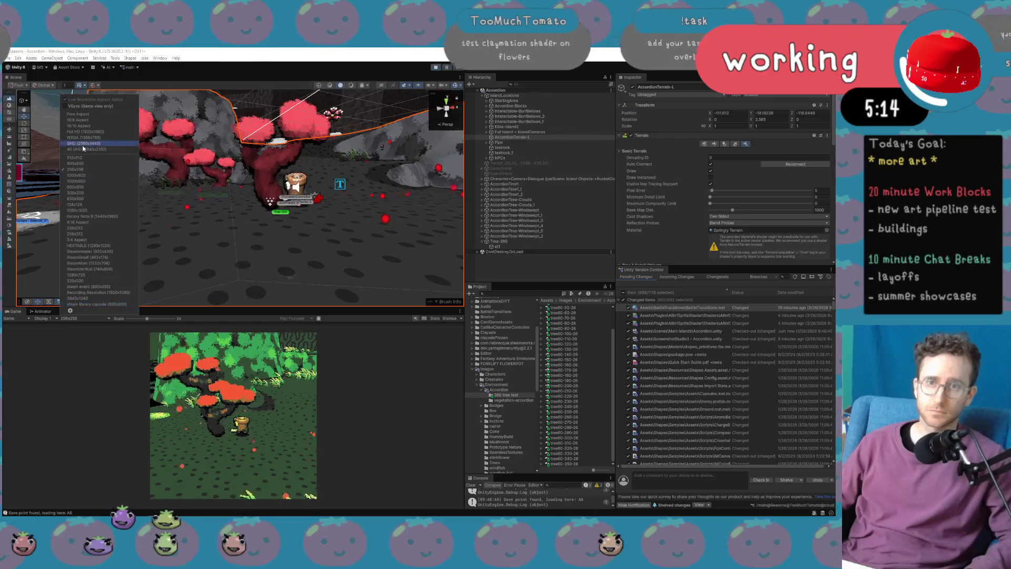
Set the Game view to Free Aspect, maximize it for a full-size play-test, then stop playing.
click(97, 116)
click(461, 311)
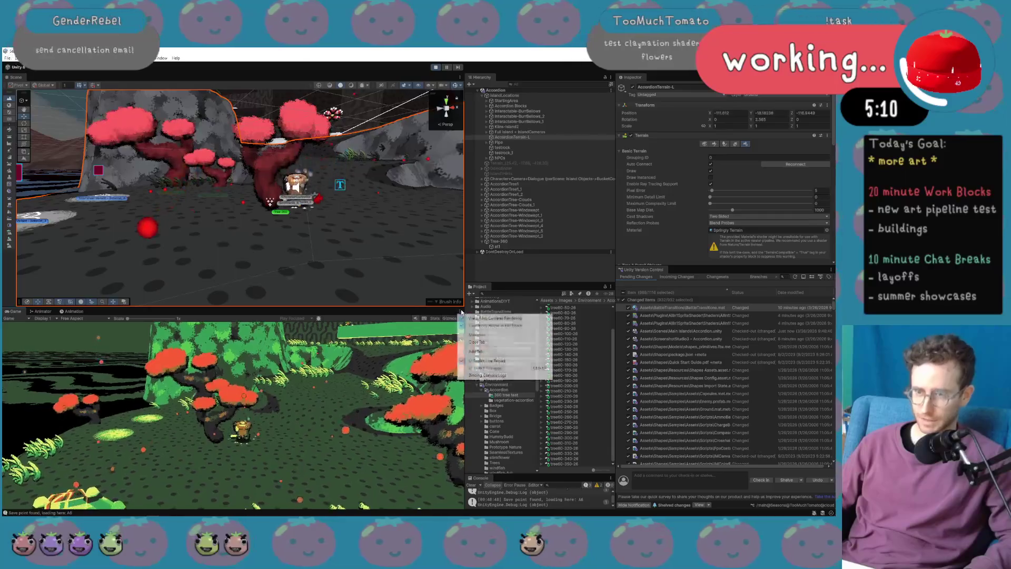
click(477, 335)
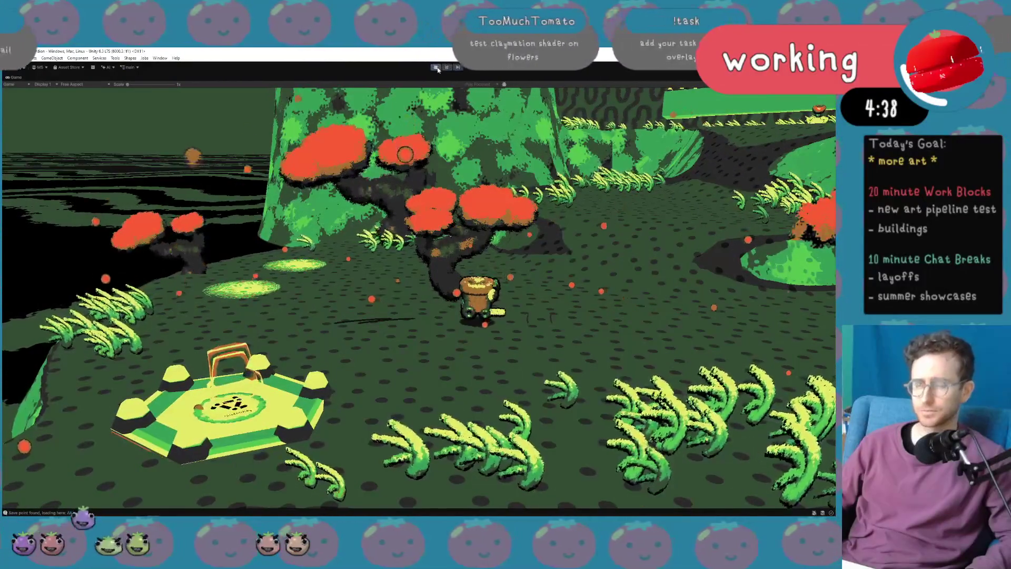
click(437, 68)
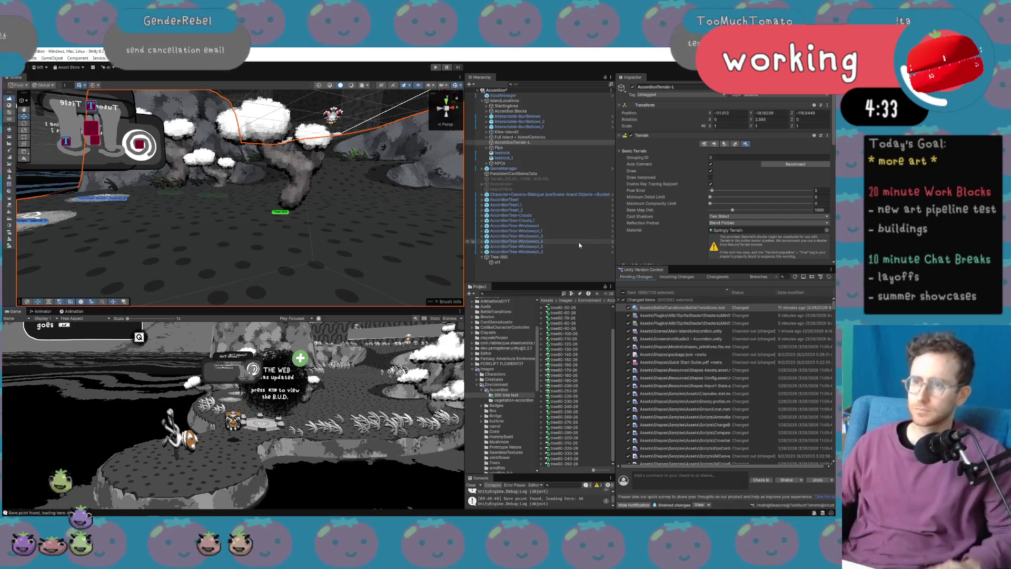
Open Tree-360's DisplaySpritesByRotation script and find all references to isFixedObjectUsingCameraReferenceAngle.
click(586, 257)
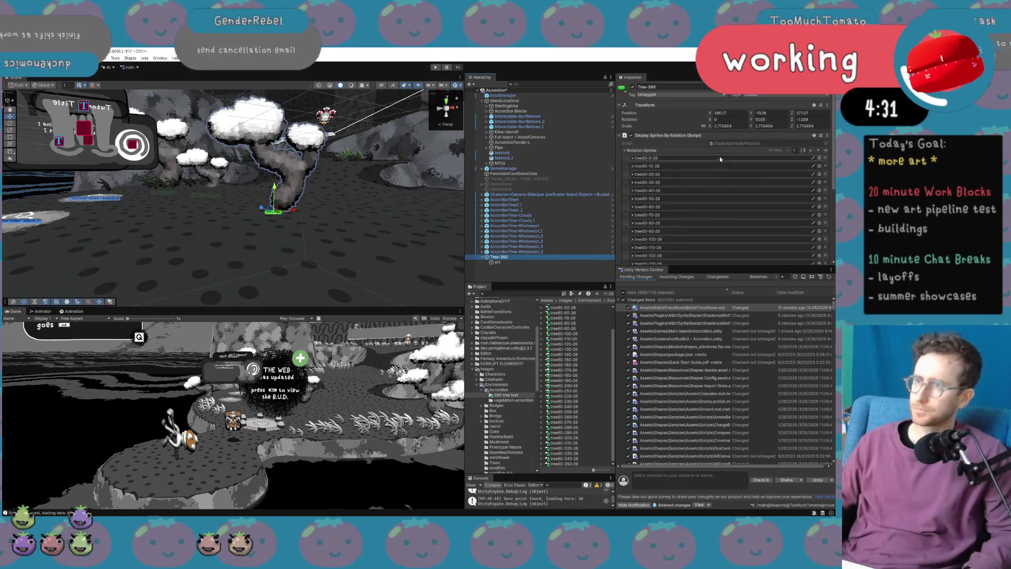
double_click(772, 144)
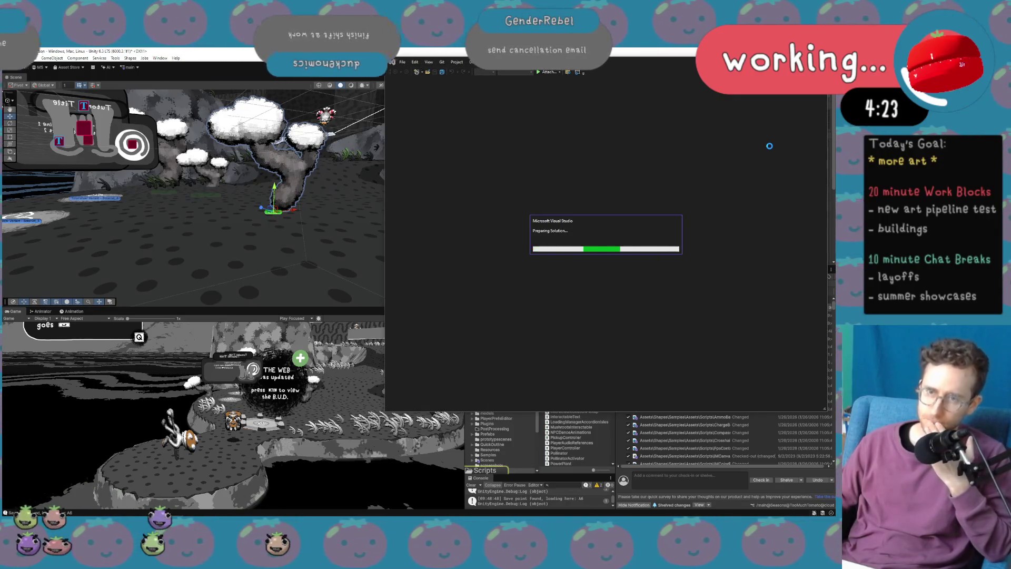
scroll(719, 199, up, 20)
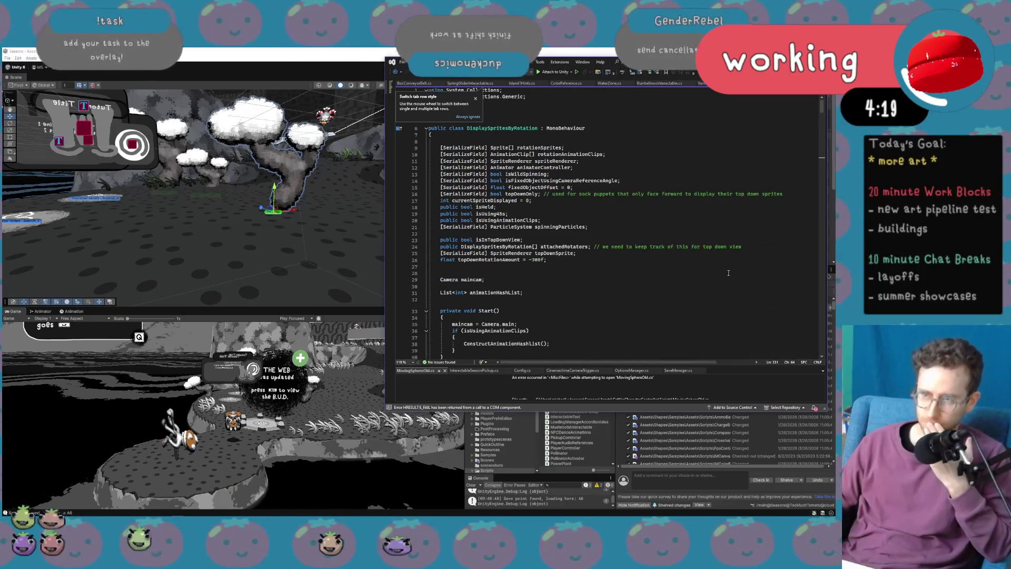
right_click(555, 183)
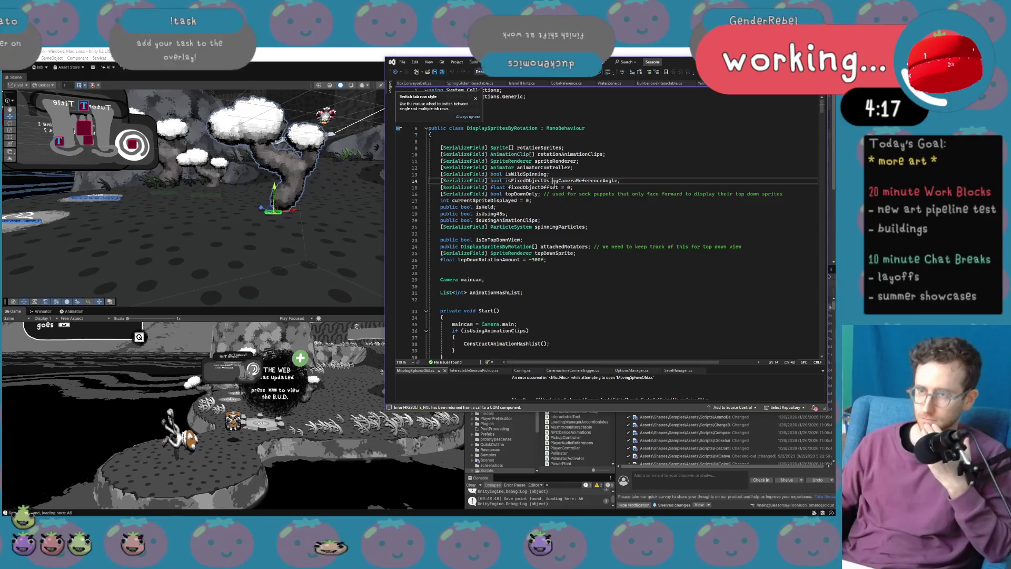
click(587, 249)
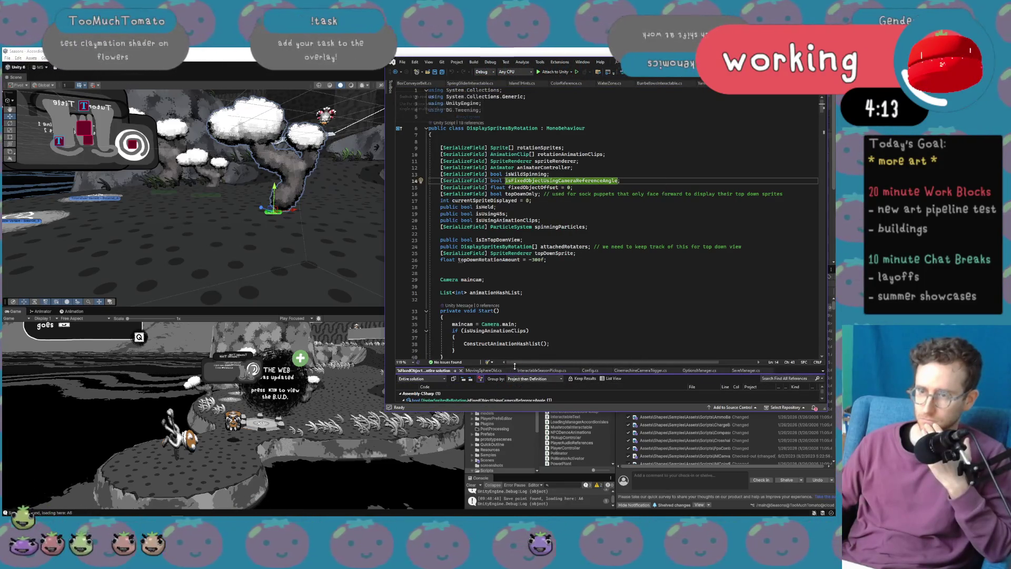
drag(515, 365, 515, 271)
double_click(500, 313)
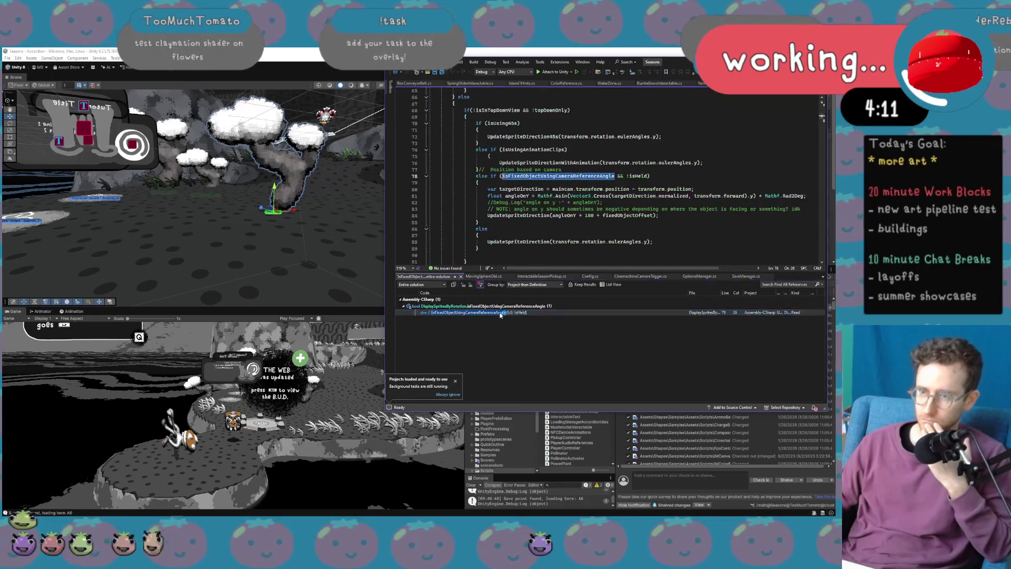
Review the camera-angle code, tracing transform, targetDirection and how angleOnY is calculated.
click(566, 209)
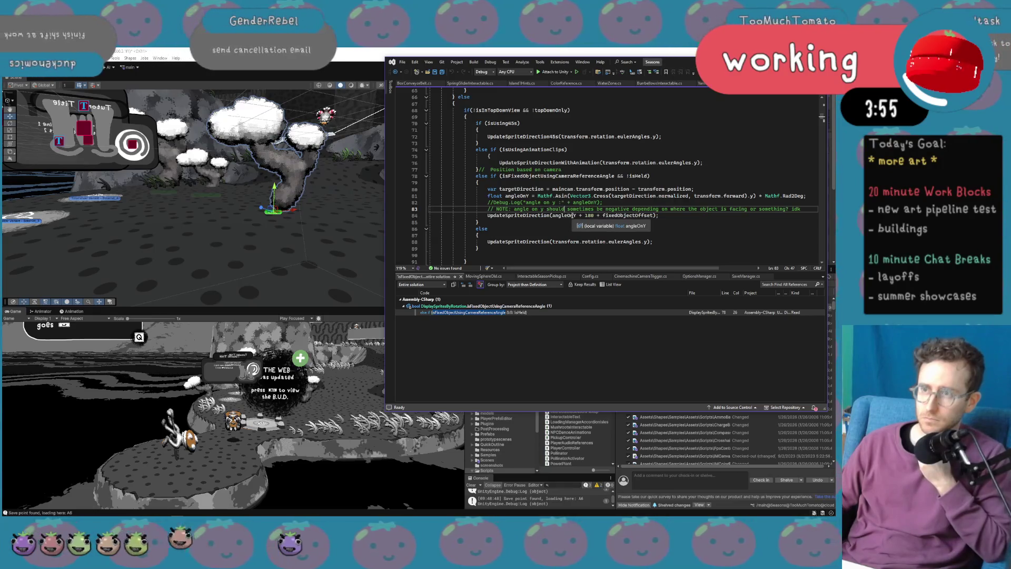
click(538, 176)
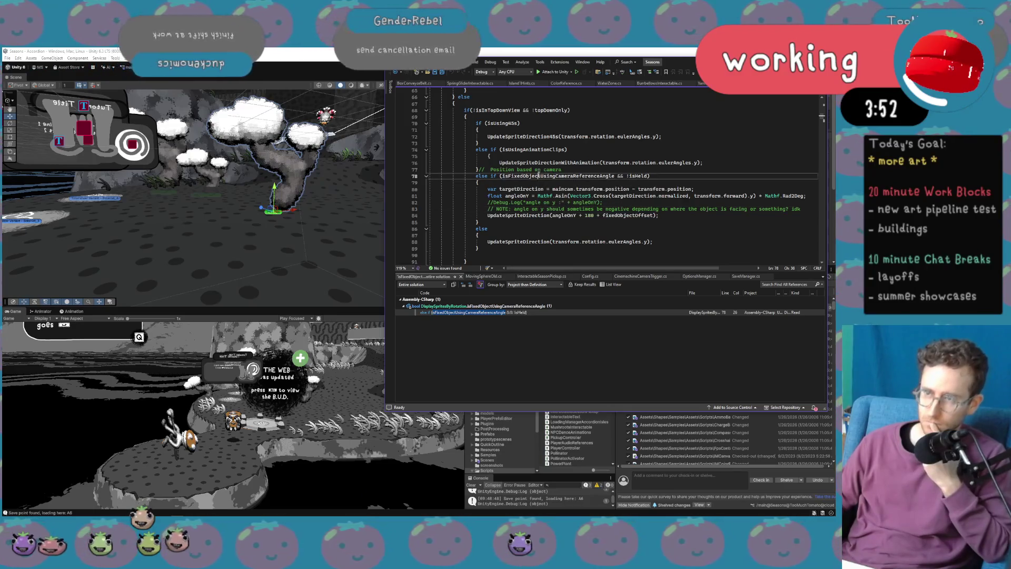
click(603, 189)
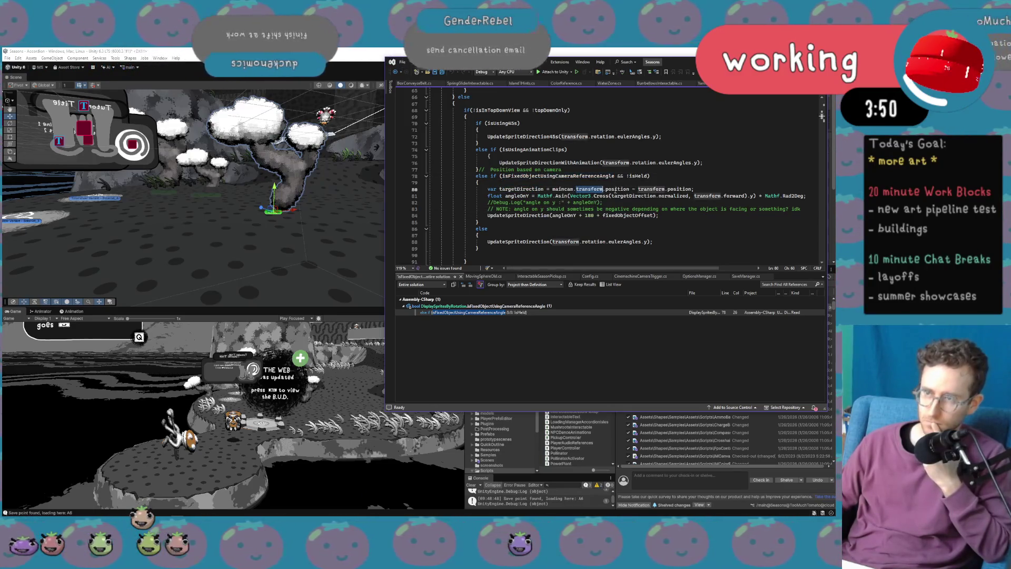
click(665, 189)
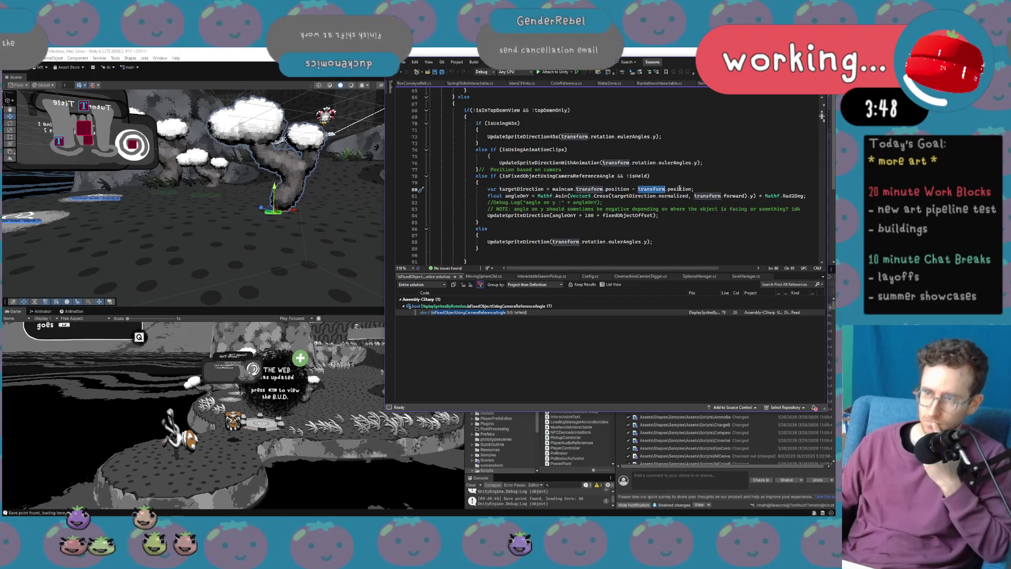
click(532, 189)
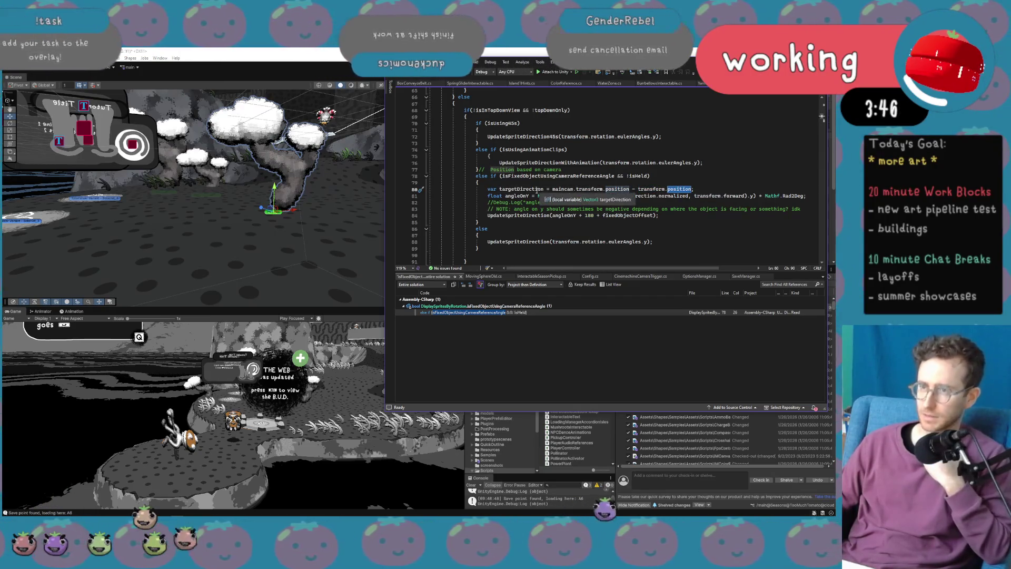
click(514, 196)
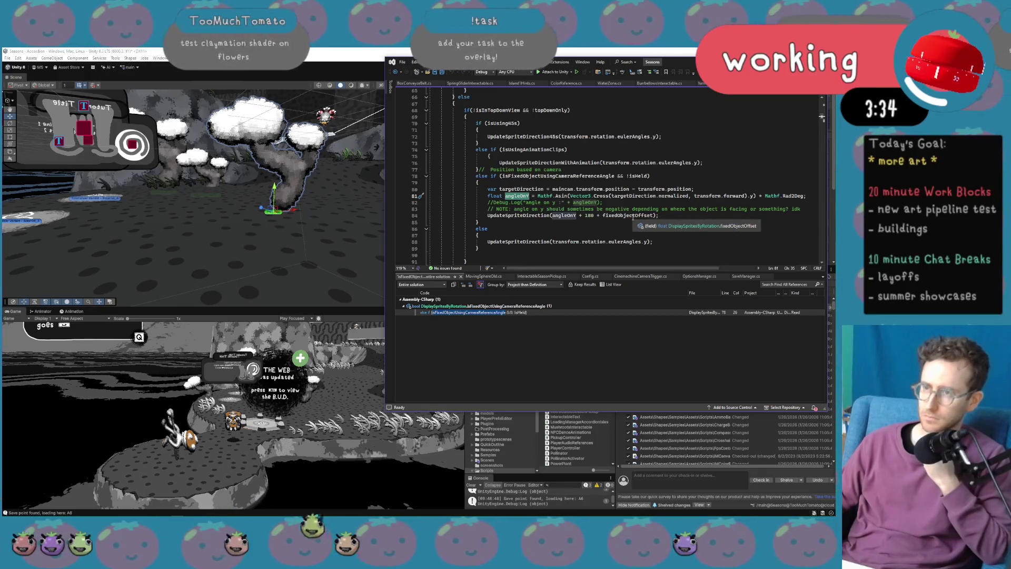
Add a '-' before angleOnY in the sprite direction update, then save the script and recompile.
click(553, 216)
text(-)
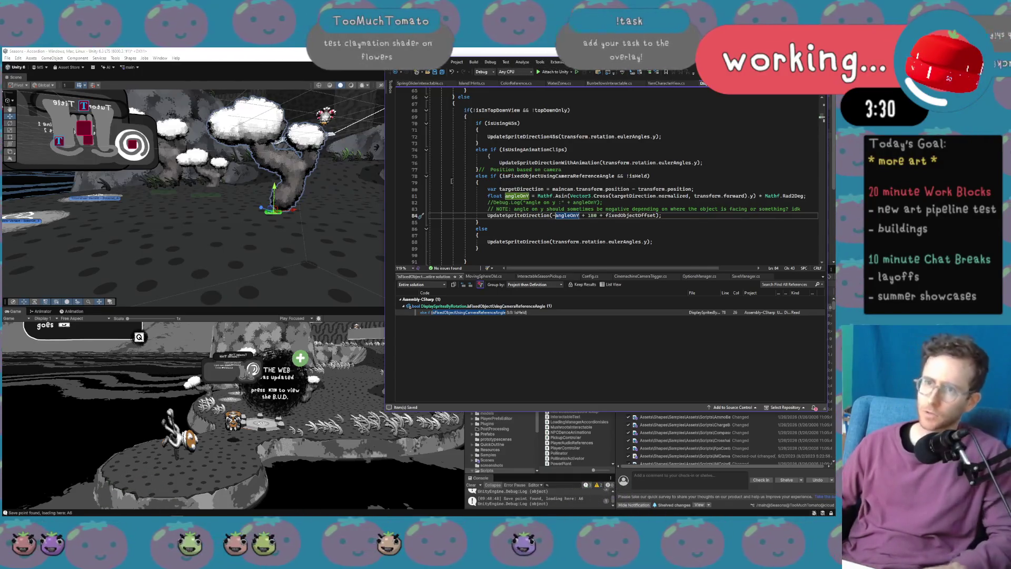
click(437, 71)
key(alt+Tab)
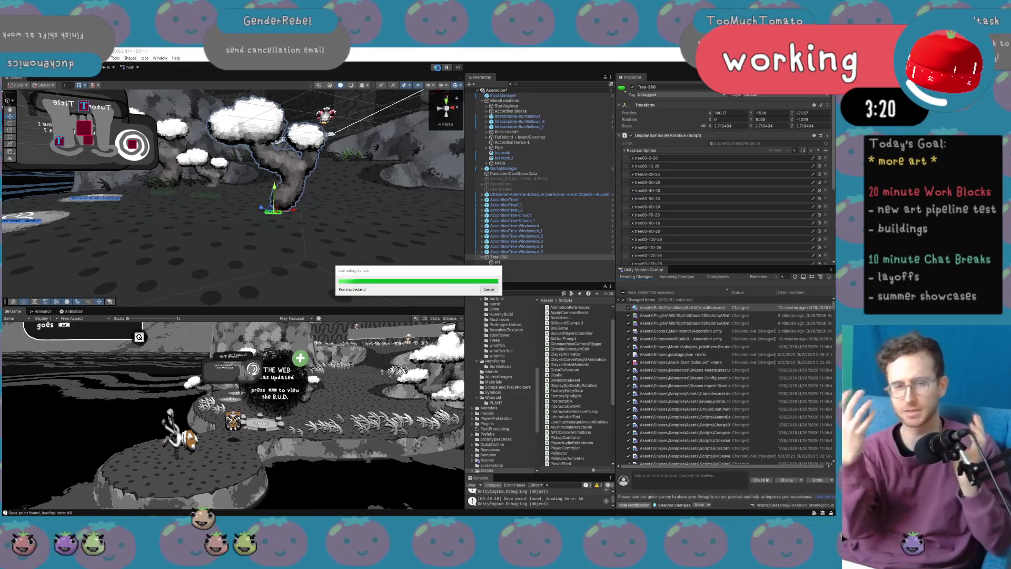
Start the game and run the character through the red-tree forest, past the Accordion Isles sign.
click(438, 68)
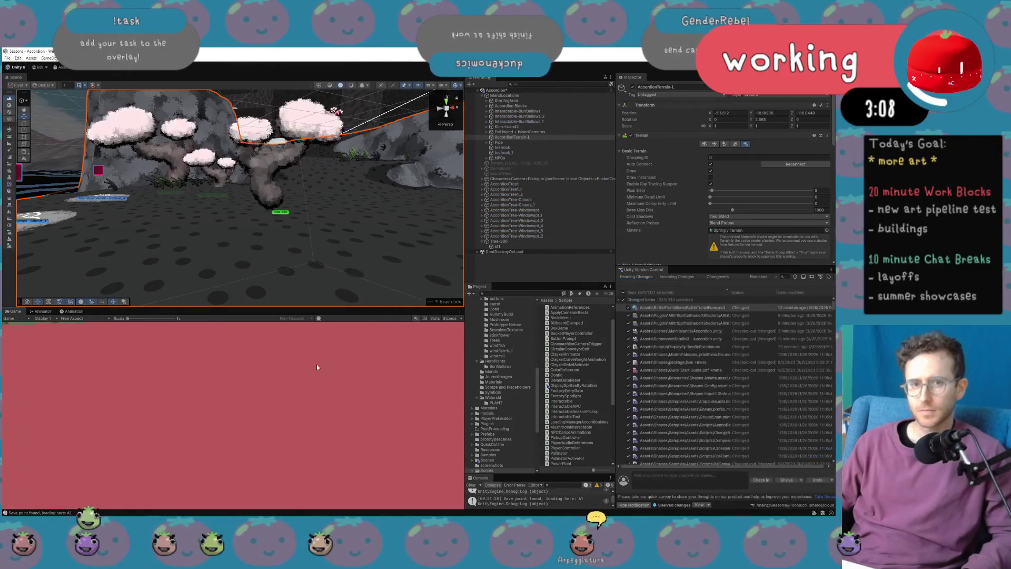
key(w)
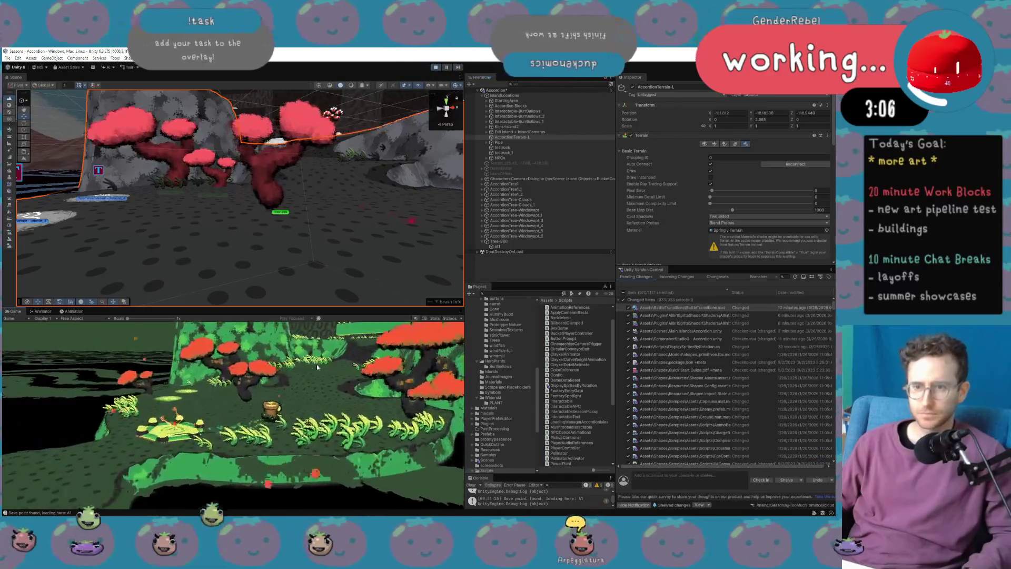
key(a)
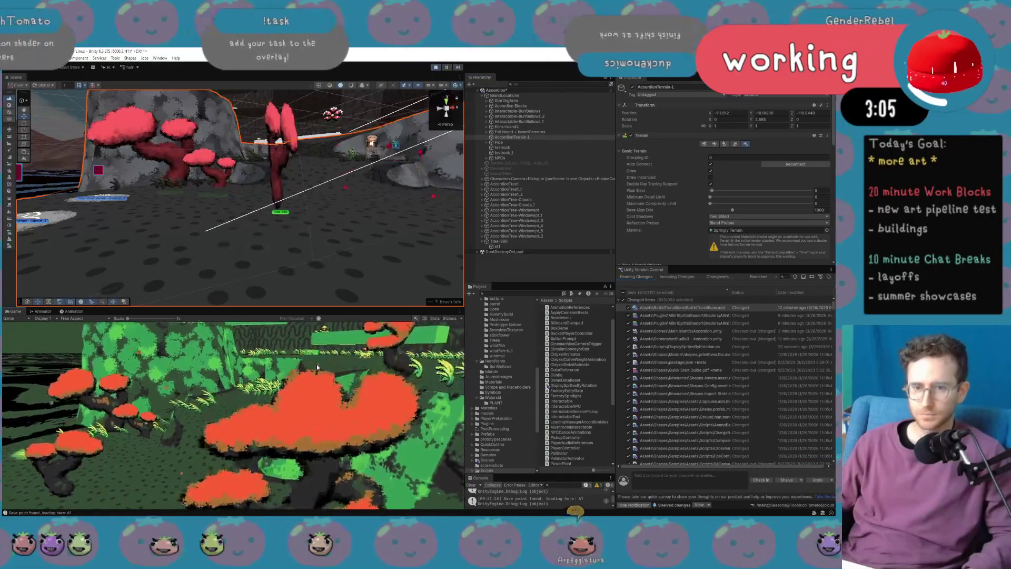
key(a)
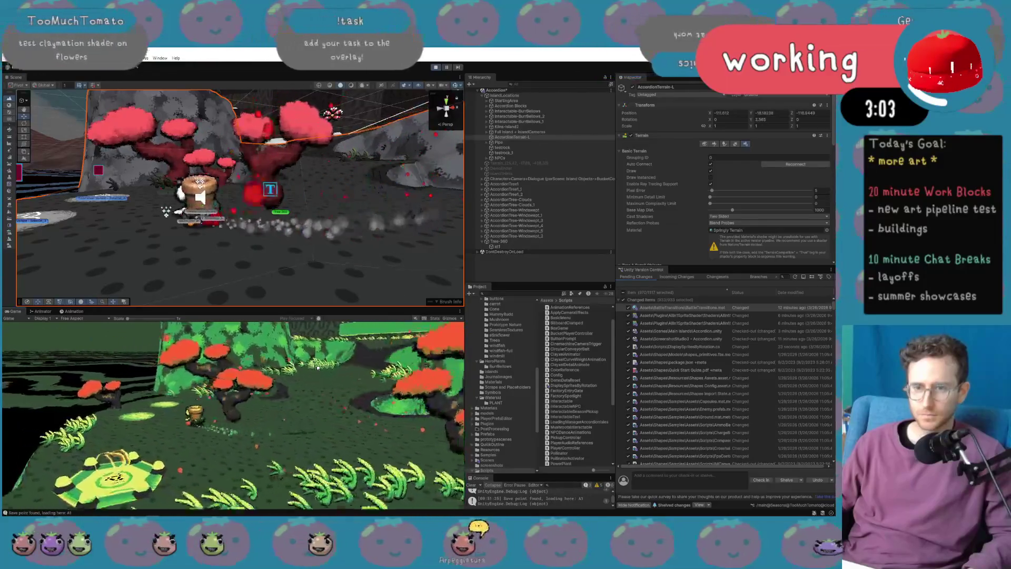
key(d)
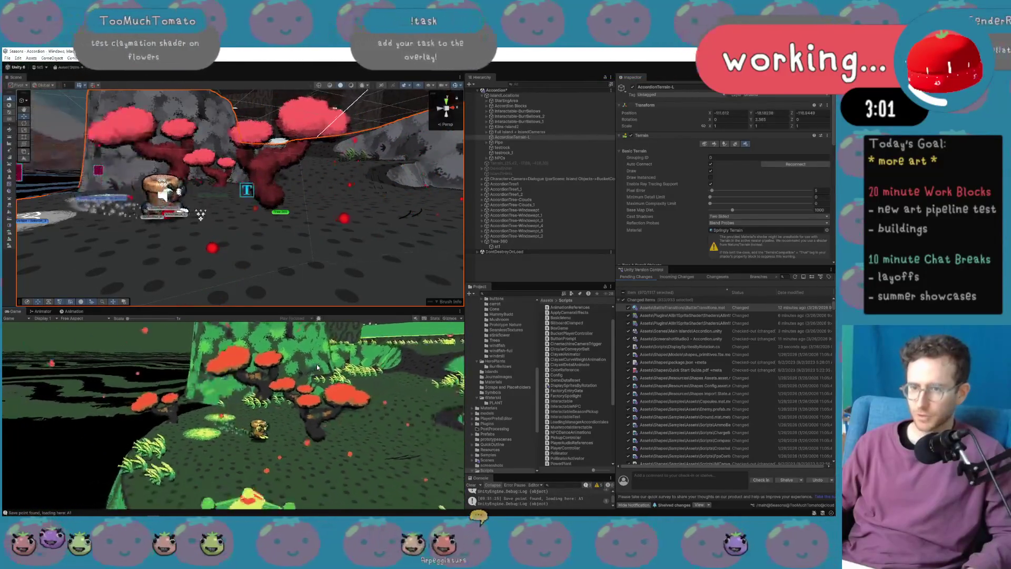
key(w)
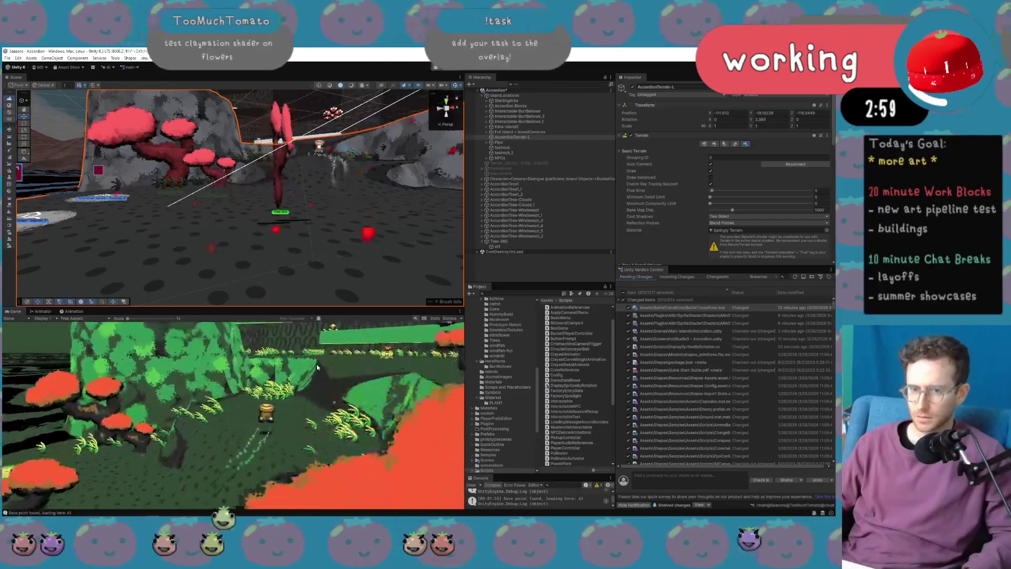
key(w)
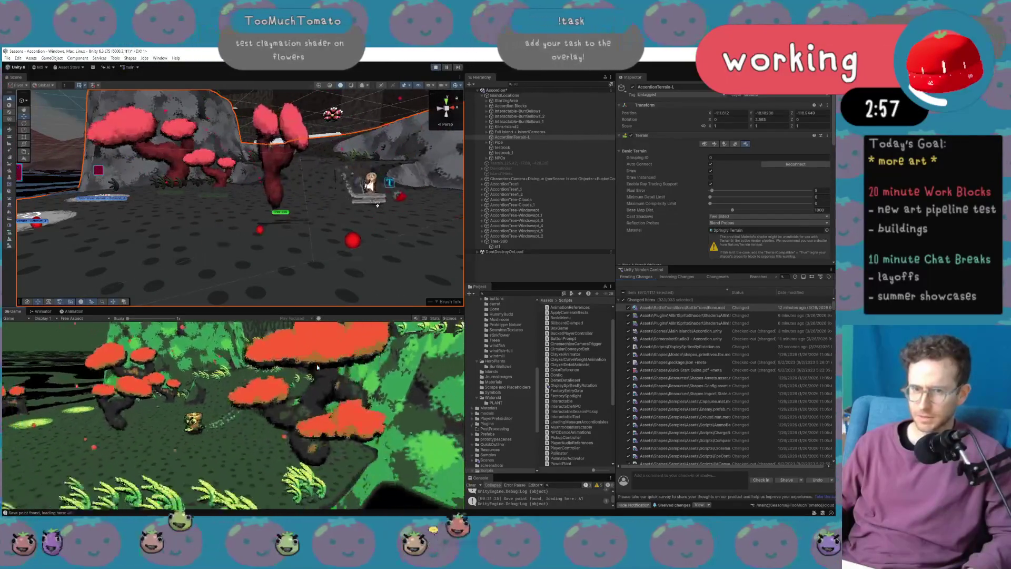
key(w)
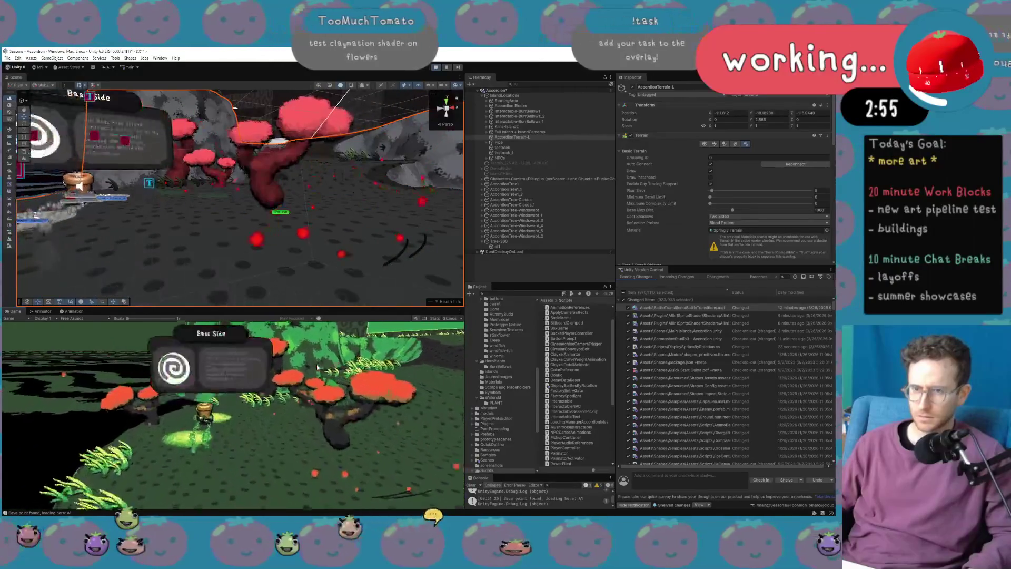
key(w)
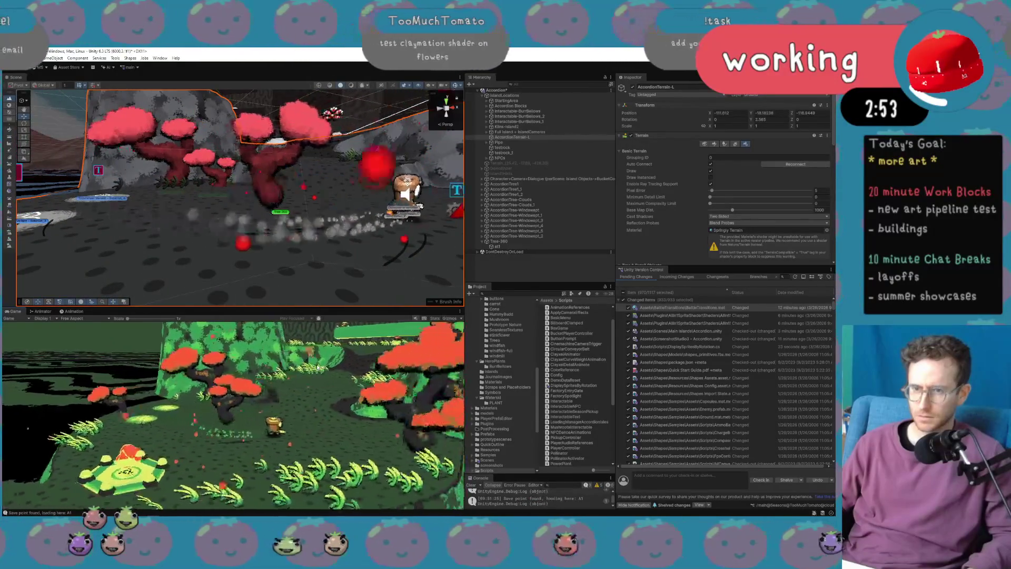
key(w)
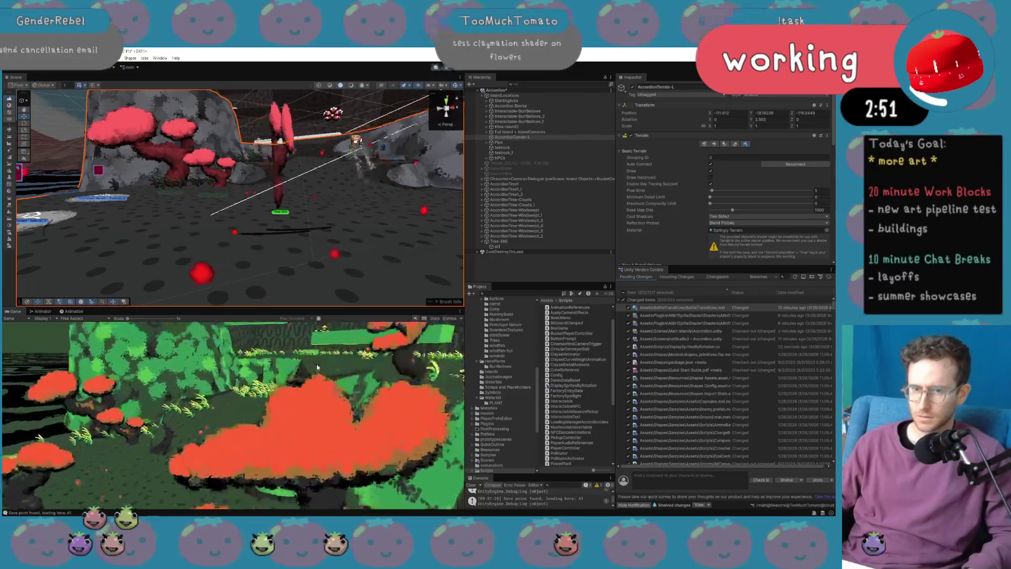
key(w)
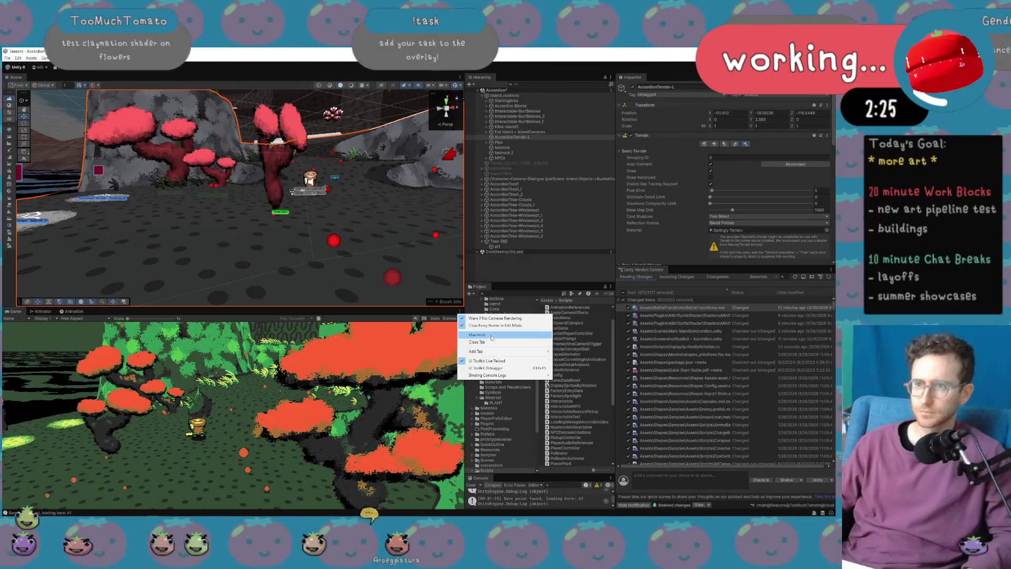
Maximize the Game view to play through the level, then exit play mode with Ctrl+P.
click(477, 335)
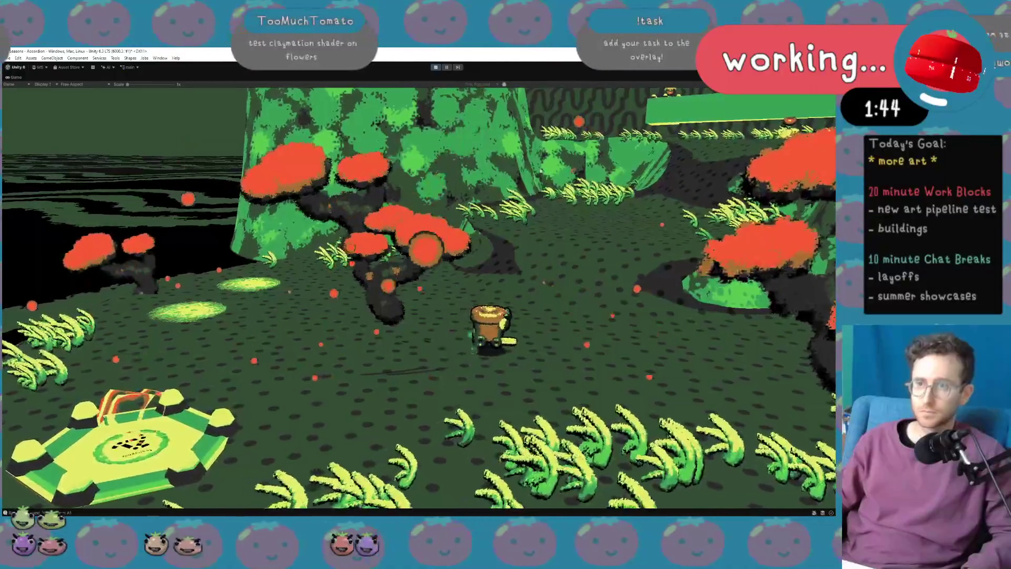
key(ctrl+p)
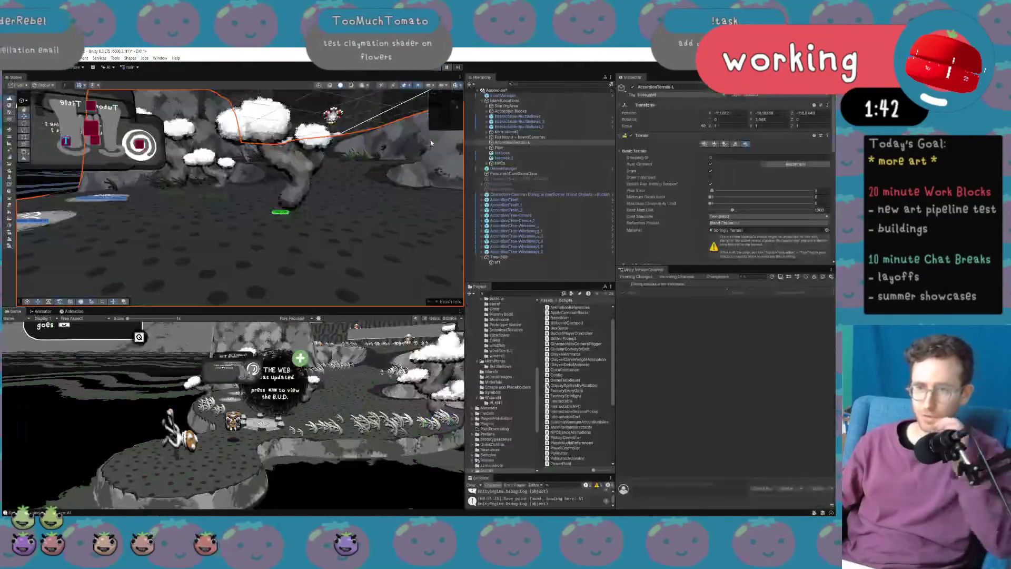
Select the tree's at1 sprite, open the Images folder, and search the project assets for AllIn1 files.
click(531, 263)
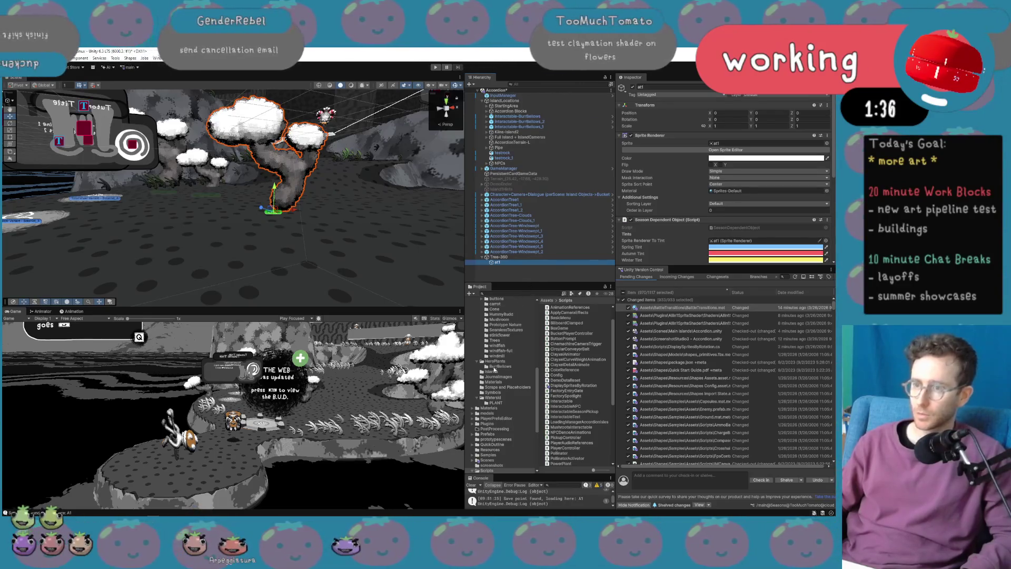
scroll(494, 379, down, 5)
scroll(500, 416, up, 10)
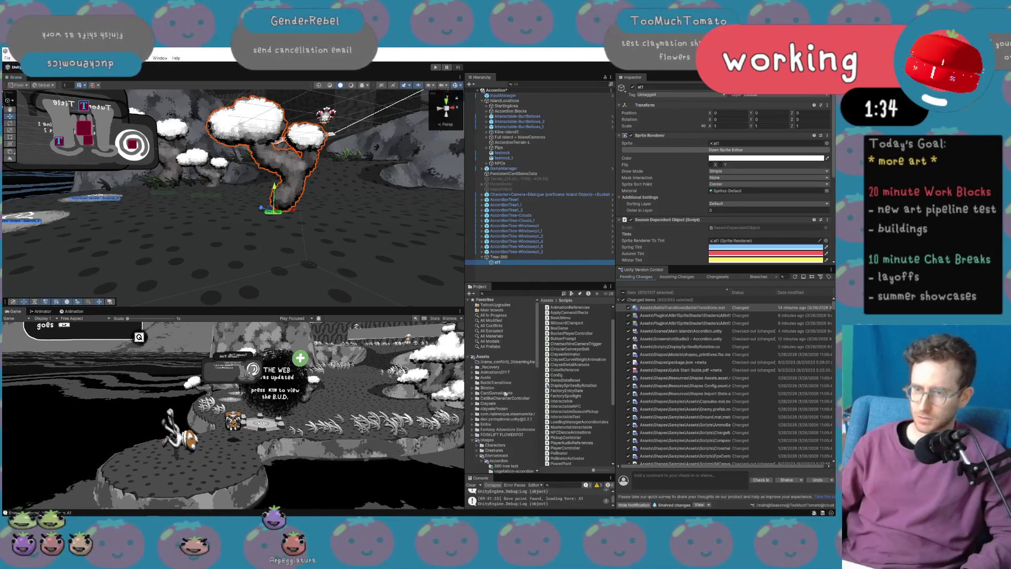
click(477, 440)
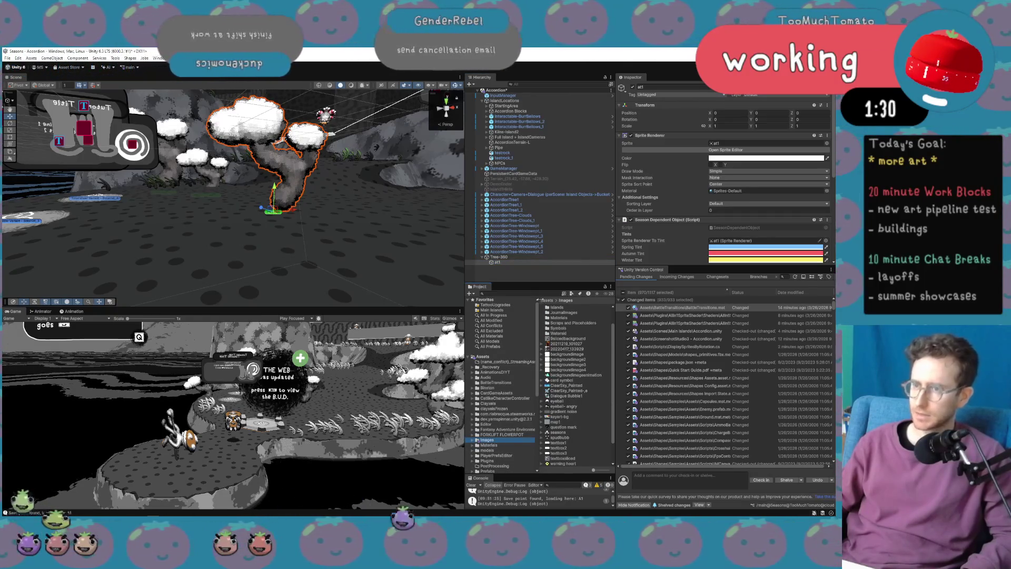
text(allinone)
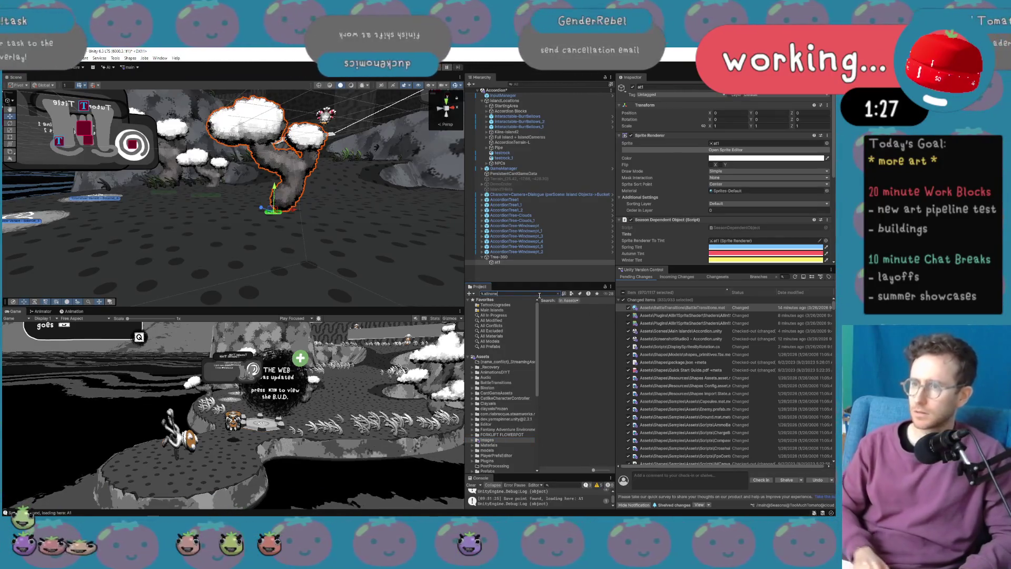
key(BackSpace)
key(BackSpace)
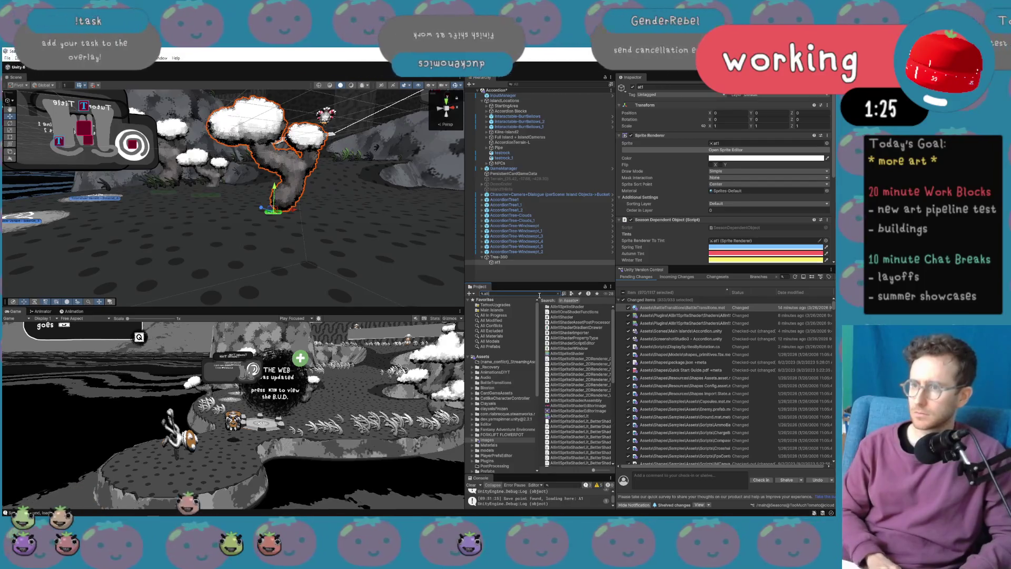
Create a material from AllIn1SpriteShader and name it Claymation-1.
right_click(576, 353)
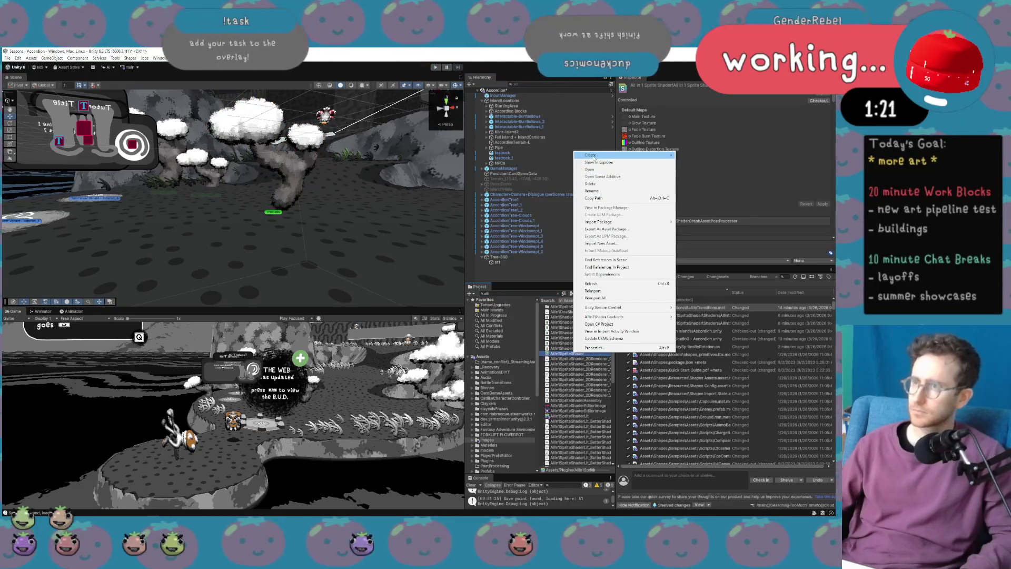
mouse_move(634, 158)
click(695, 163)
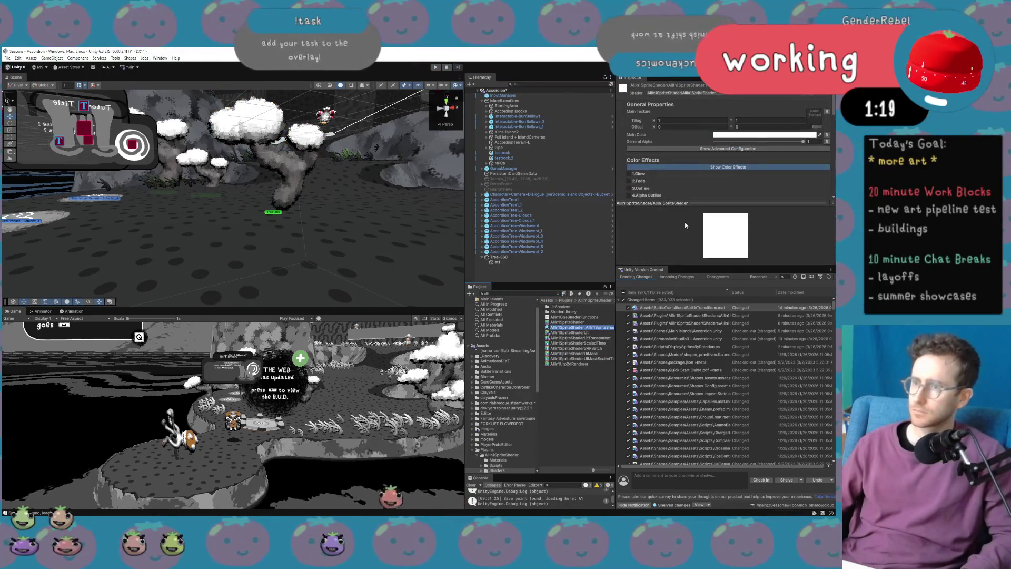
text(Claymation-)
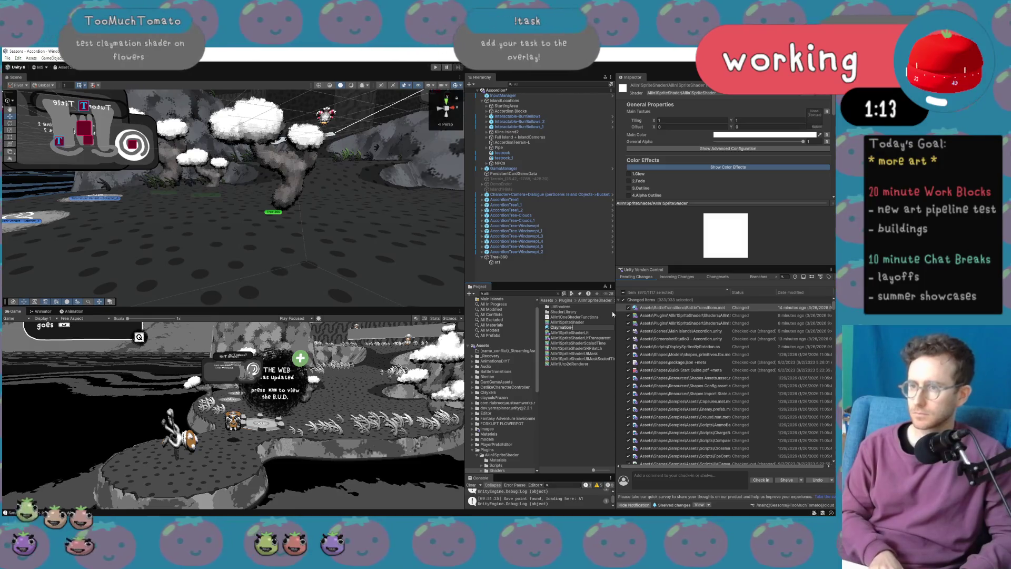
text(1)
key(Return)
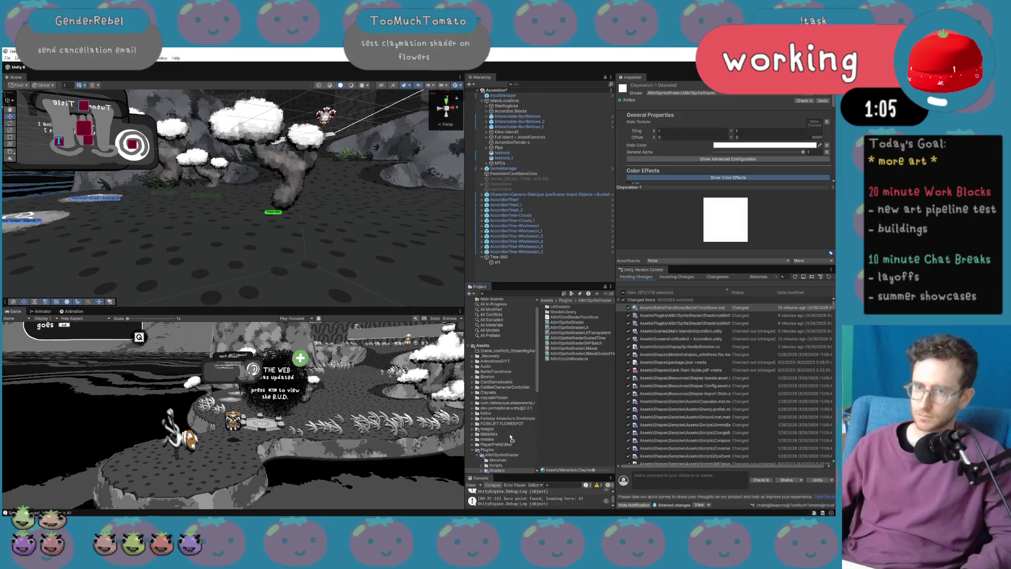
Open the Materials folder and select Tree-380's child sprite at1.
click(489, 434)
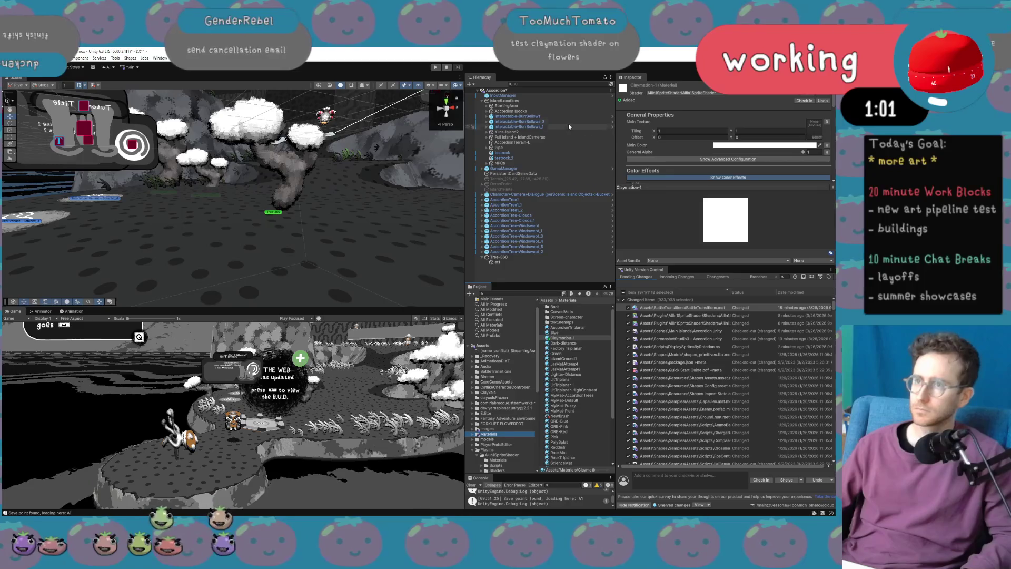
click(518, 257)
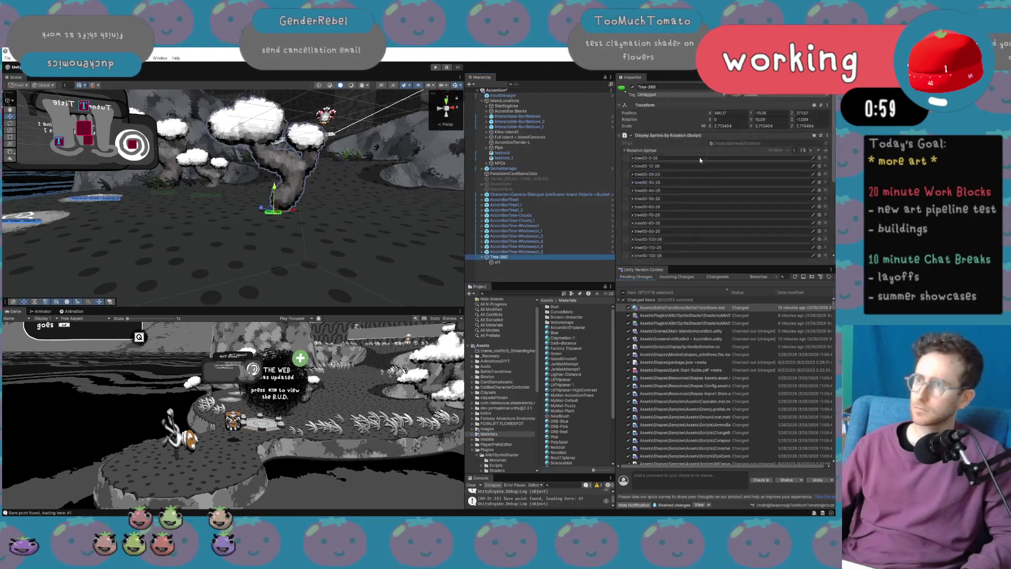
click(539, 263)
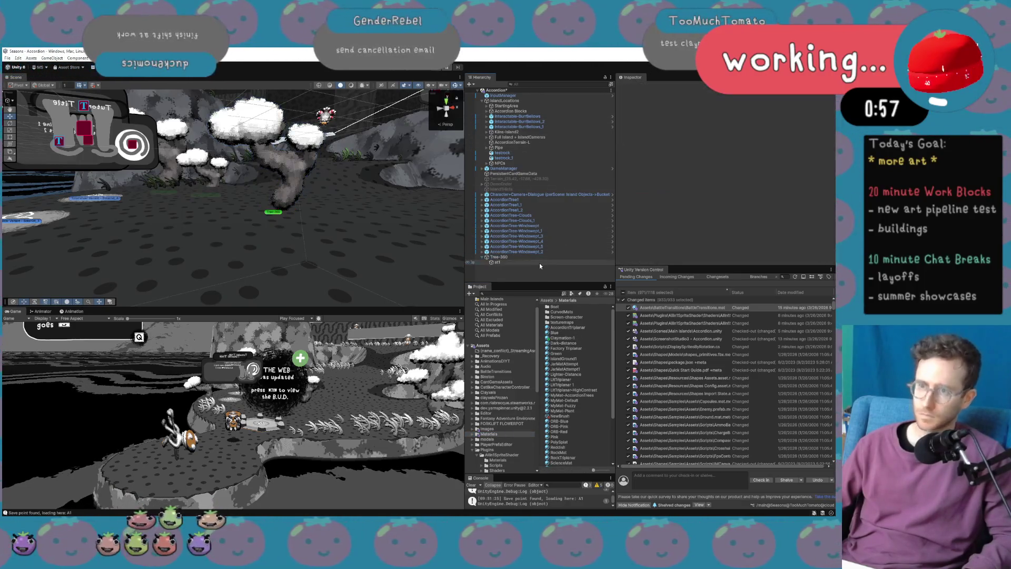
Assign the Claymation-1 material to the at1 sprite's Material field.
click(827, 191)
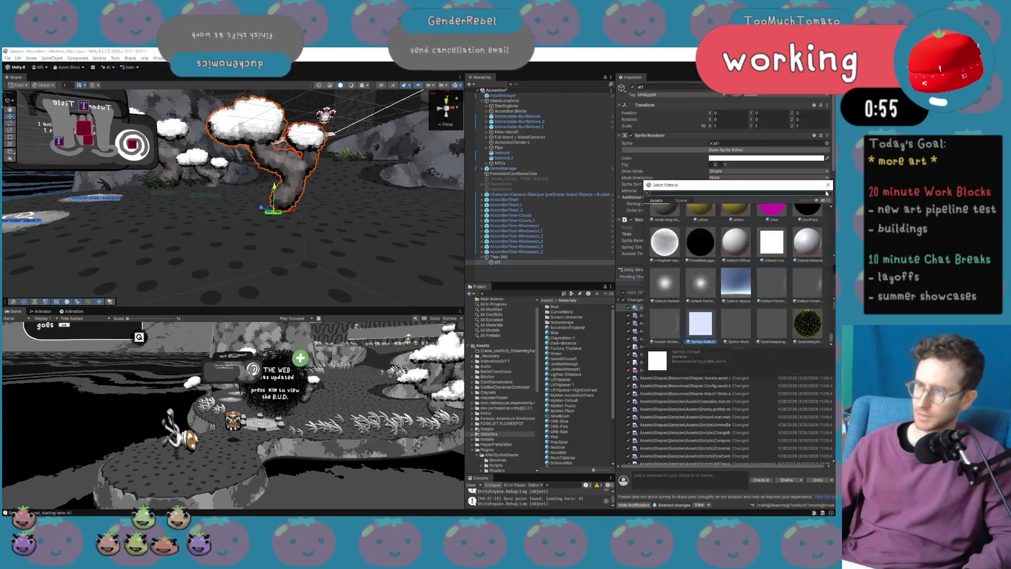
text(claymation)
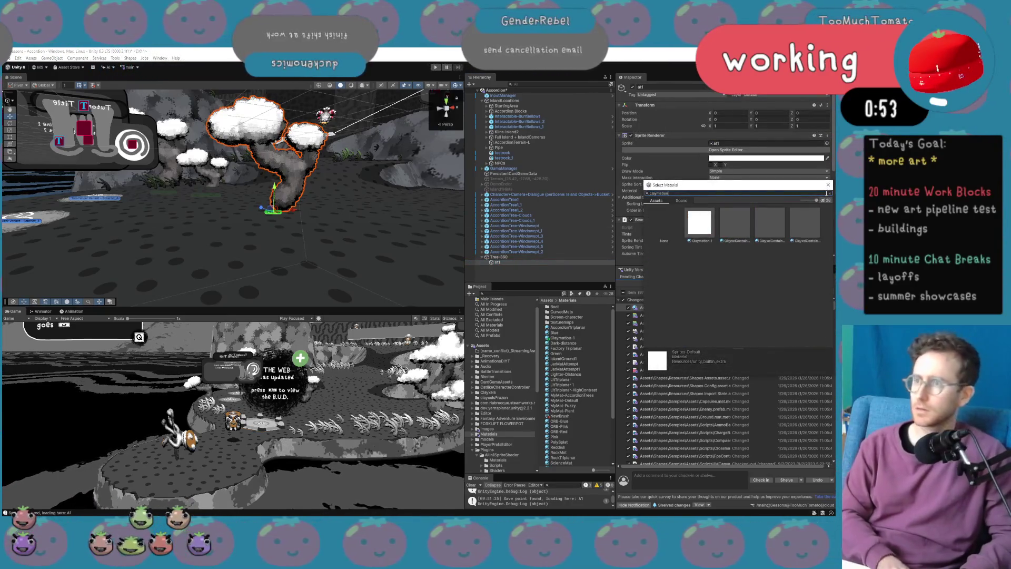
double_click(708, 222)
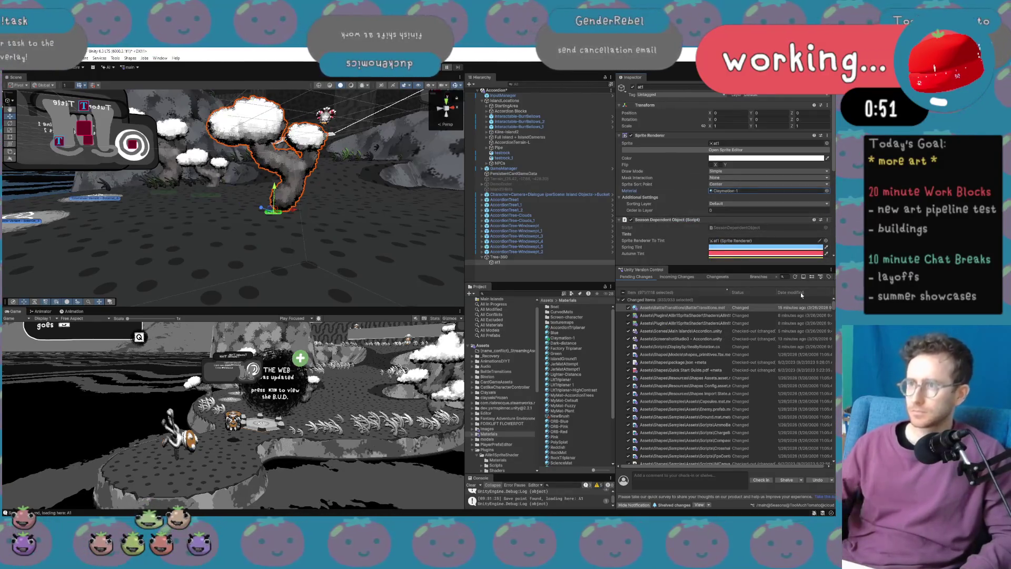
Open the Claymation-1 material in the Inspector and expand it to show the Color Effects list.
click(787, 192)
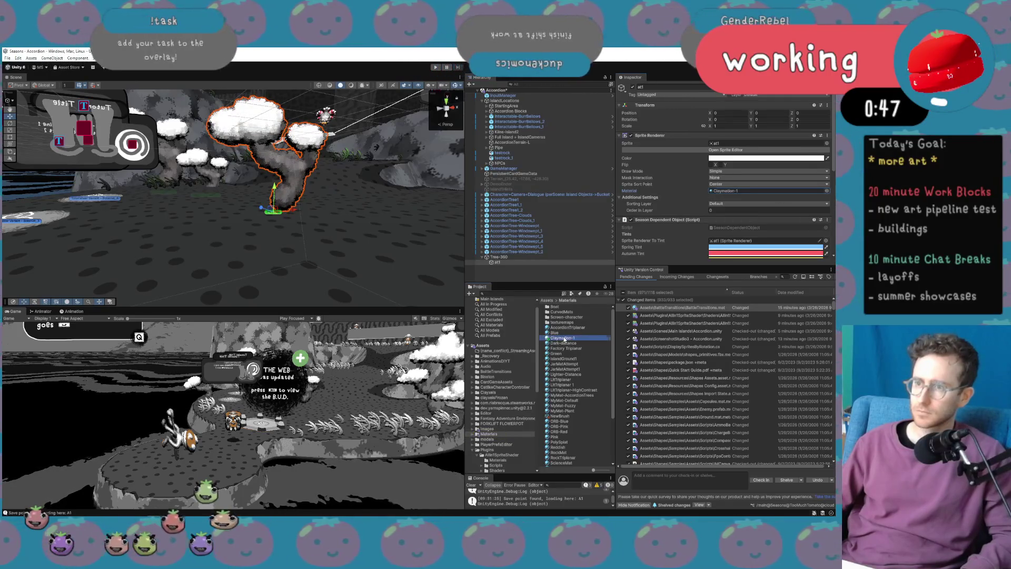
click(564, 338)
mouse_move(700, 187)
mouse_down()
mouse_move(694, 236)
mouse_move(700, 225)
mouse_up()
drag(708, 265, 708, 411)
scroll(695, 283, down, 1)
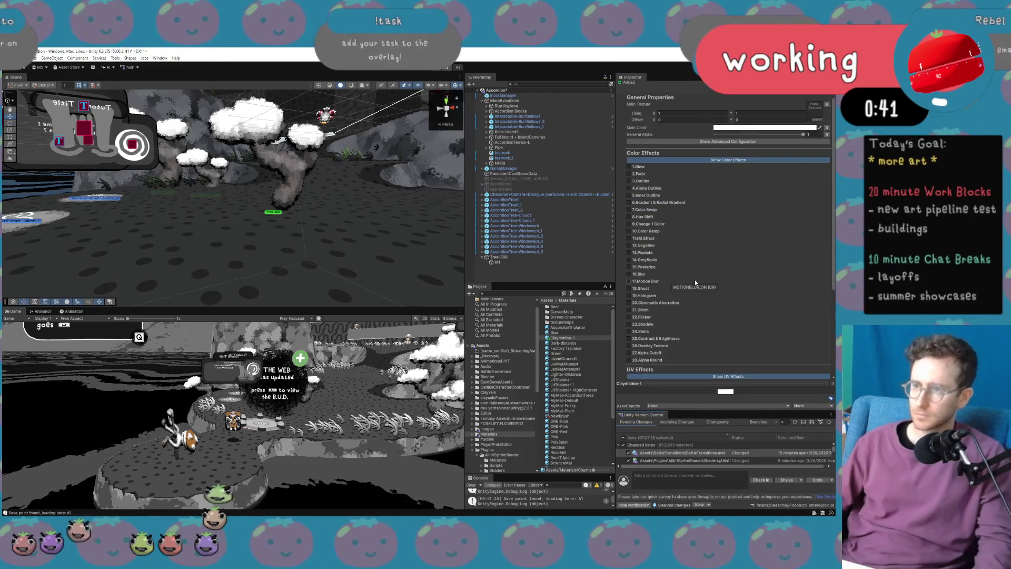
click(645, 267)
drag(721, 275, 726, 275)
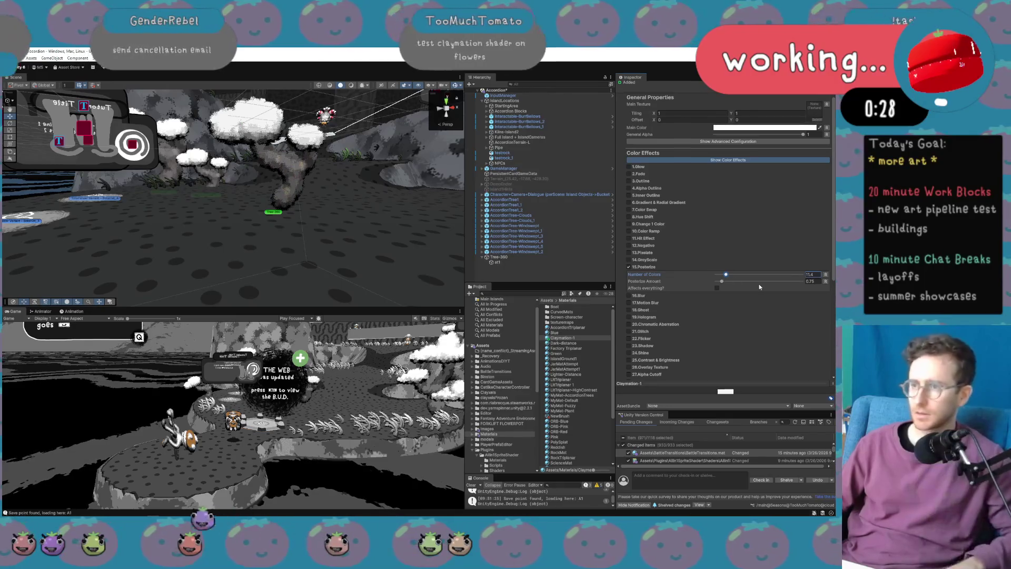
click(641, 267)
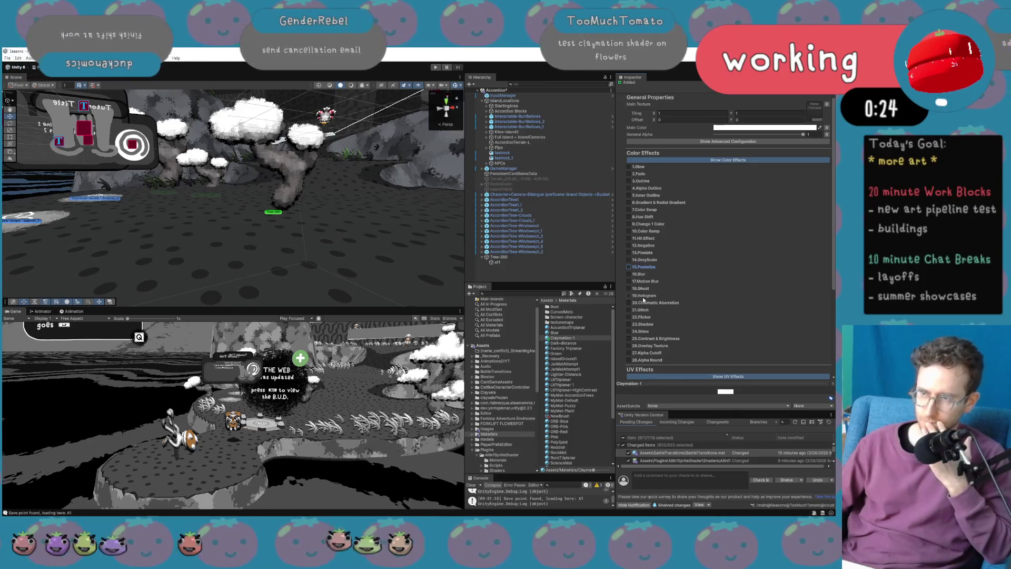
click(634, 275)
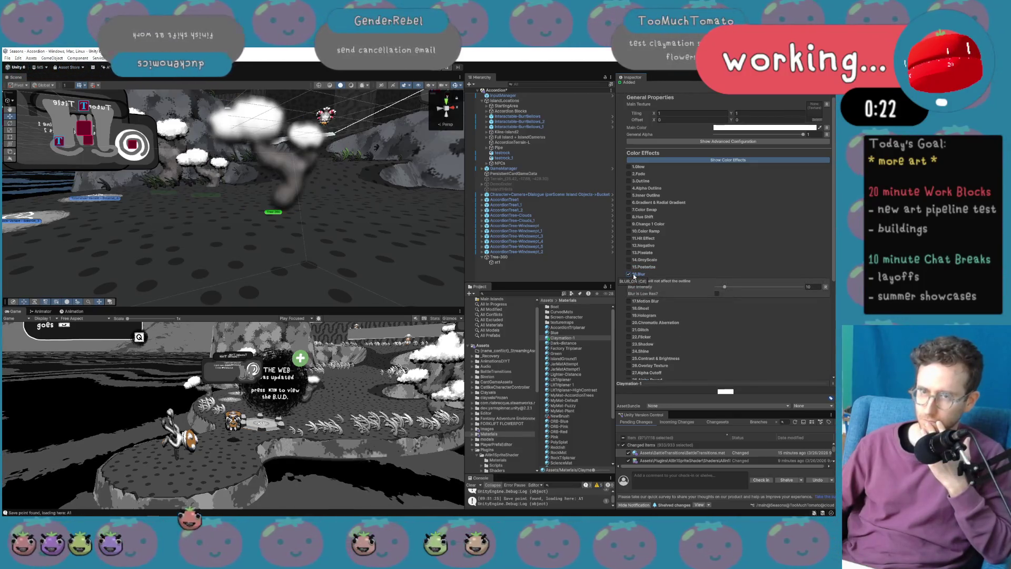
click(634, 275)
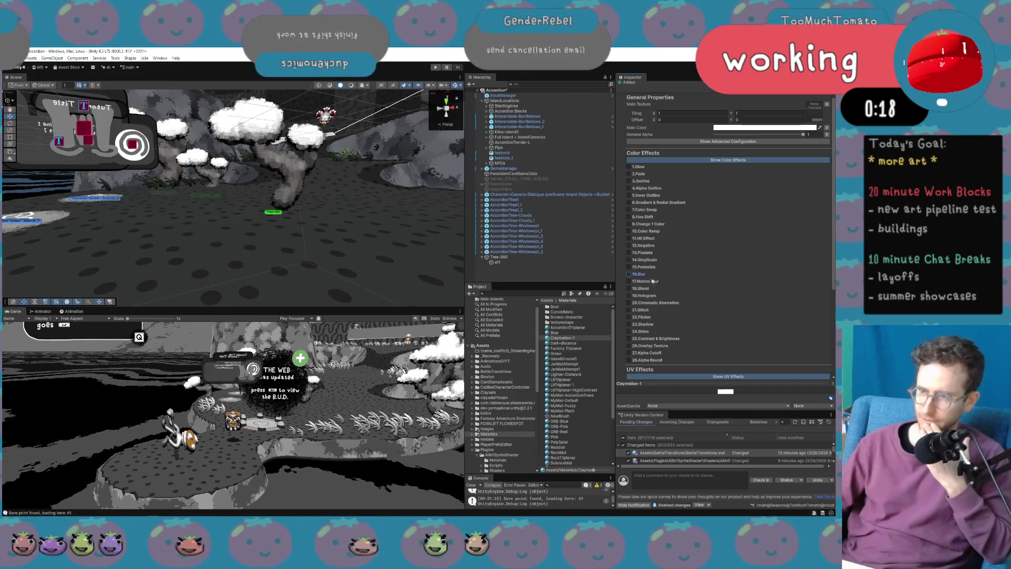
click(630, 325)
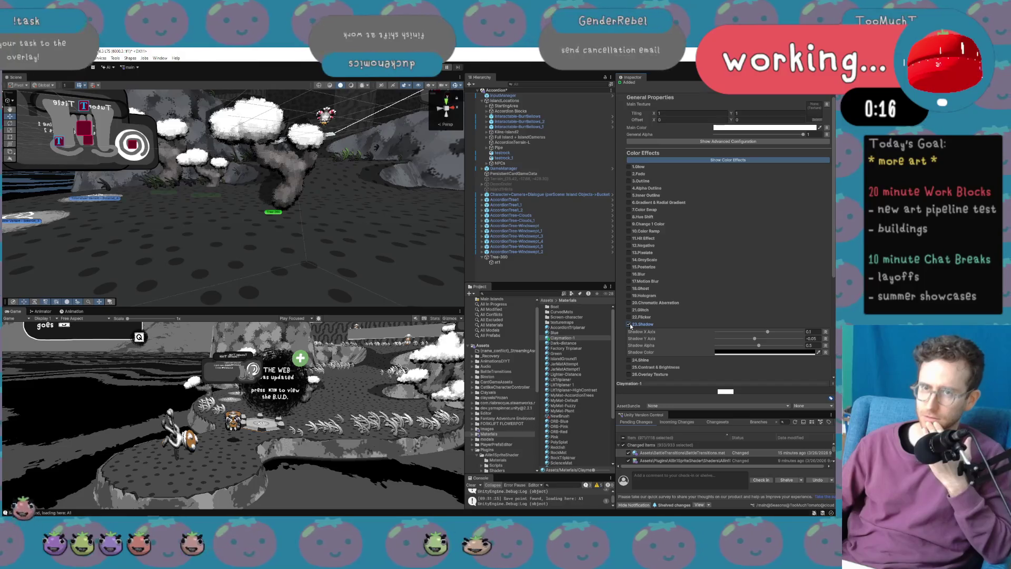
click(630, 325)
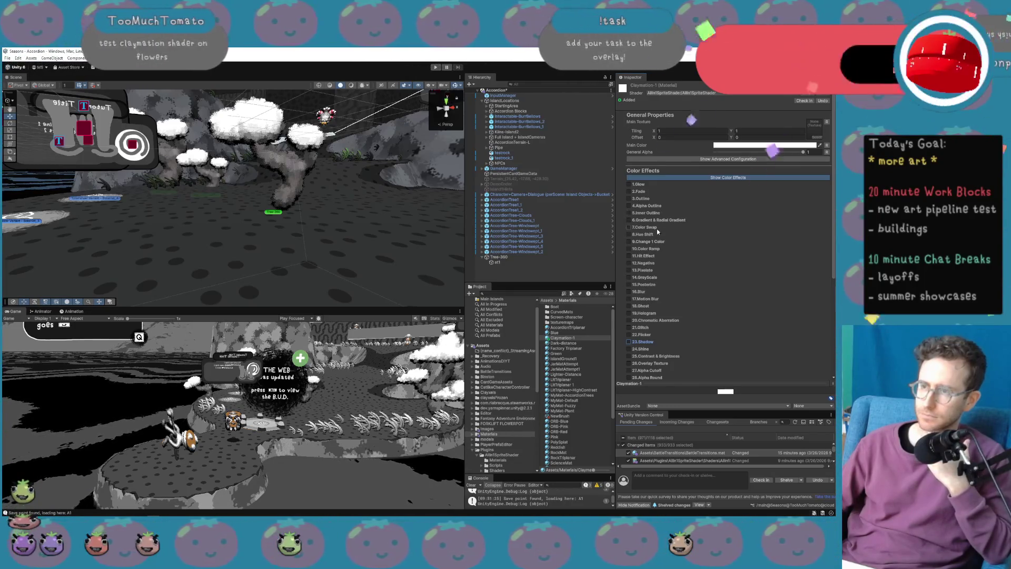
Enable 29.Hand Drawn on Claymation-1, adjust its Hand Drawn Amount slider, then select AccordionTerrain-L.
scroll(662, 361, down, 2)
scroll(662, 361, down, 3)
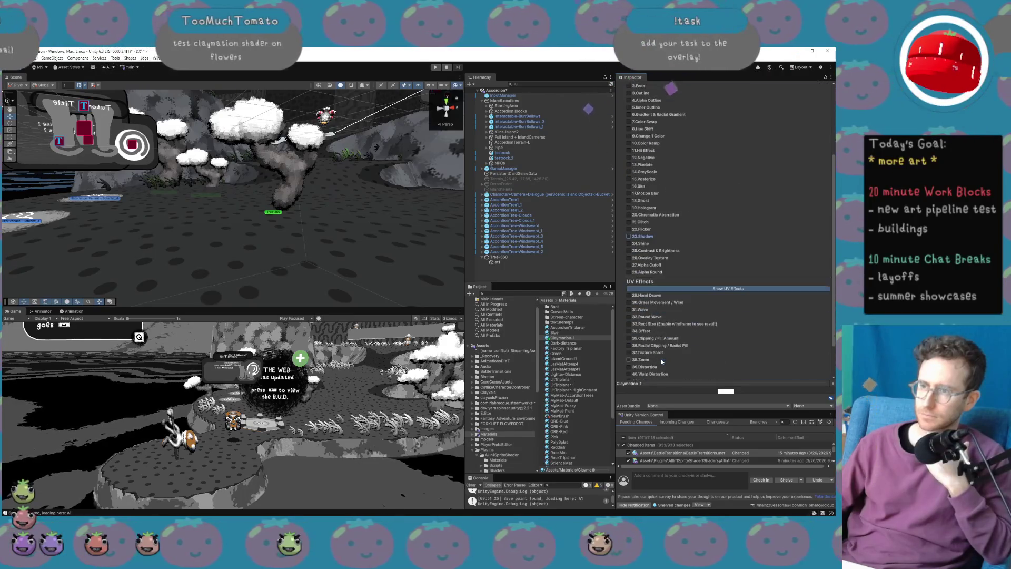
scroll(662, 362, down, 2)
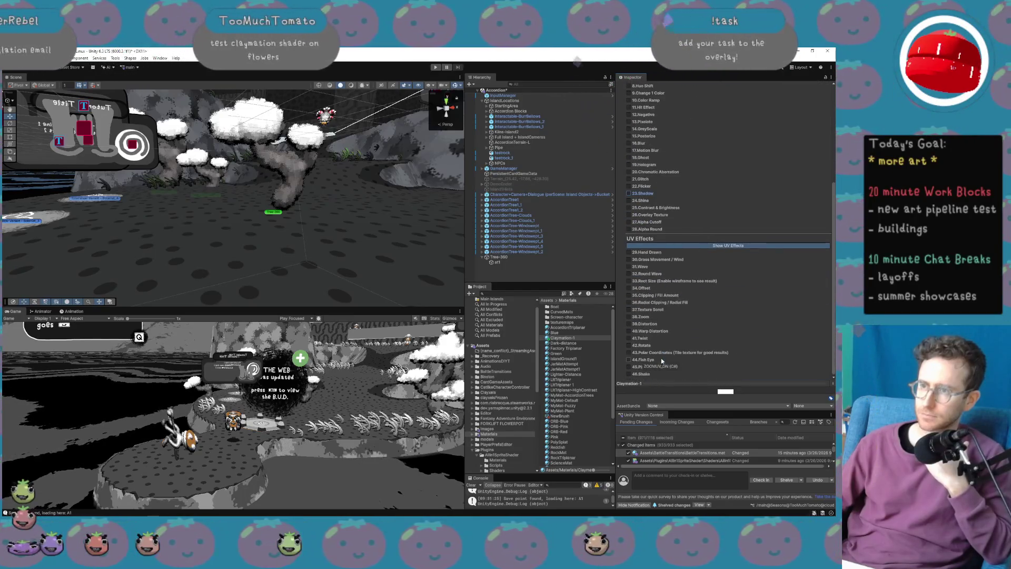
click(629, 253)
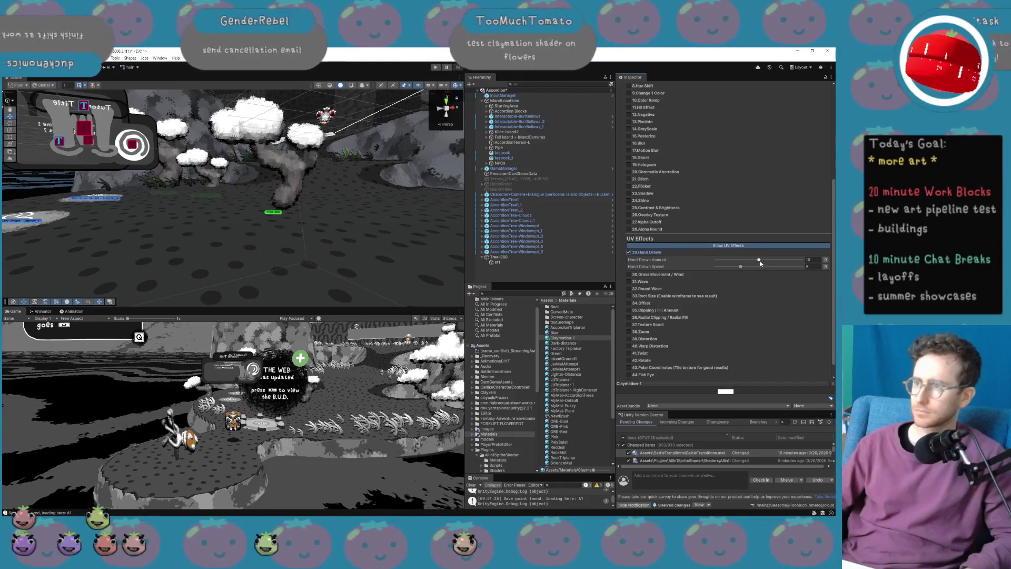
mouse_move(759, 262)
mouse_down()
mouse_move(777, 261)
mouse_move(743, 268)
mouse_up()
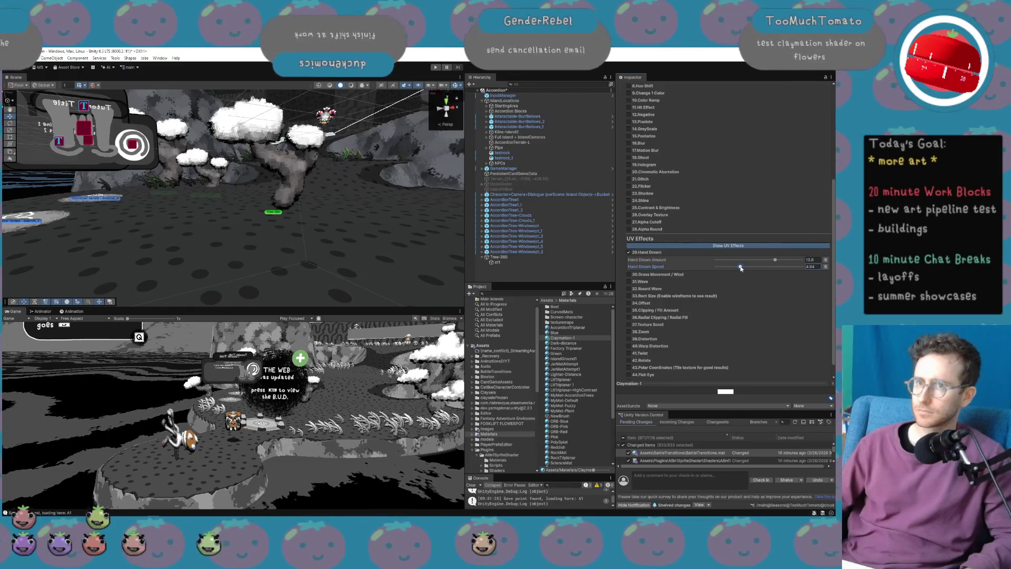
click(422, 255)
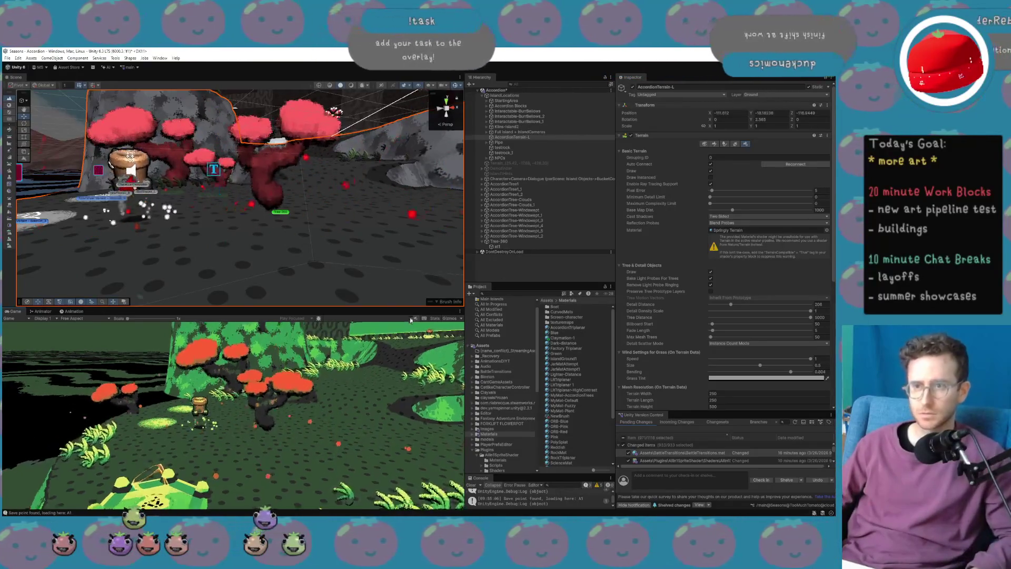
Maximize the running Game view to fill the whole editor from its options menu.
click(460, 311)
click(478, 336)
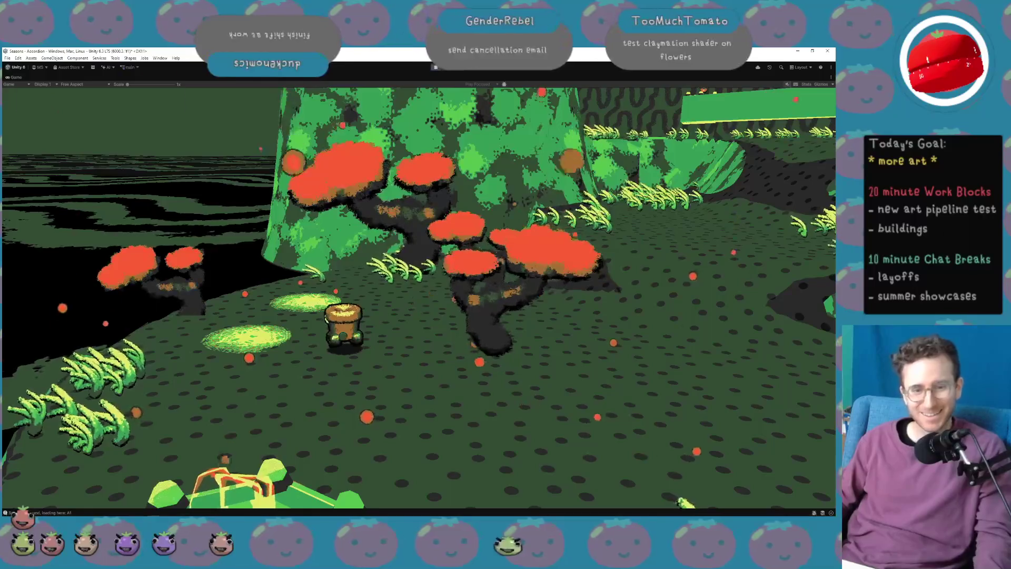
Lower the system volume while the character walks through the full-screen game.
key(XF86AudioLowerVolume)
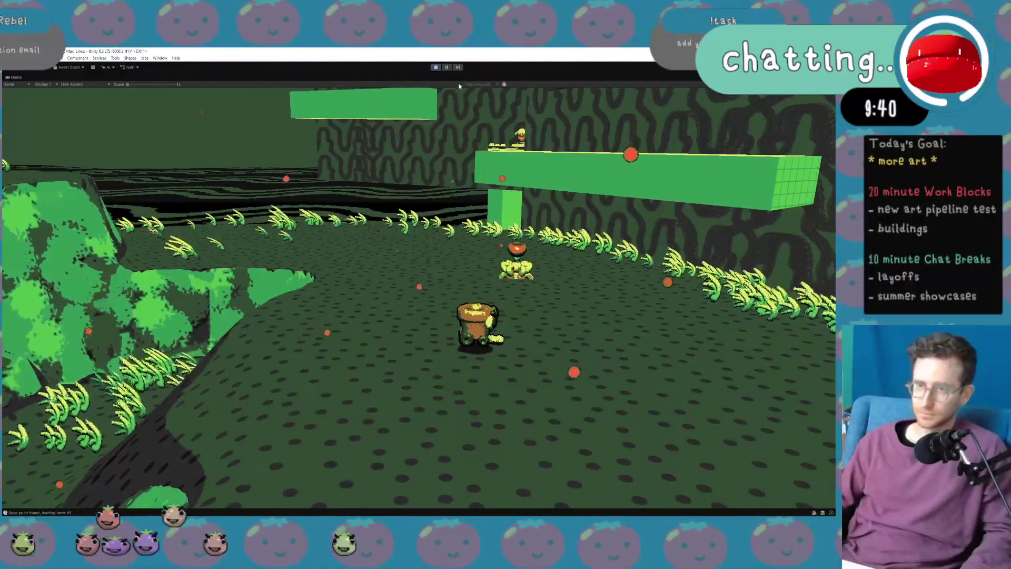
Exit play mode, then select Tree-360 and frame it in the Scene view.
click(436, 67)
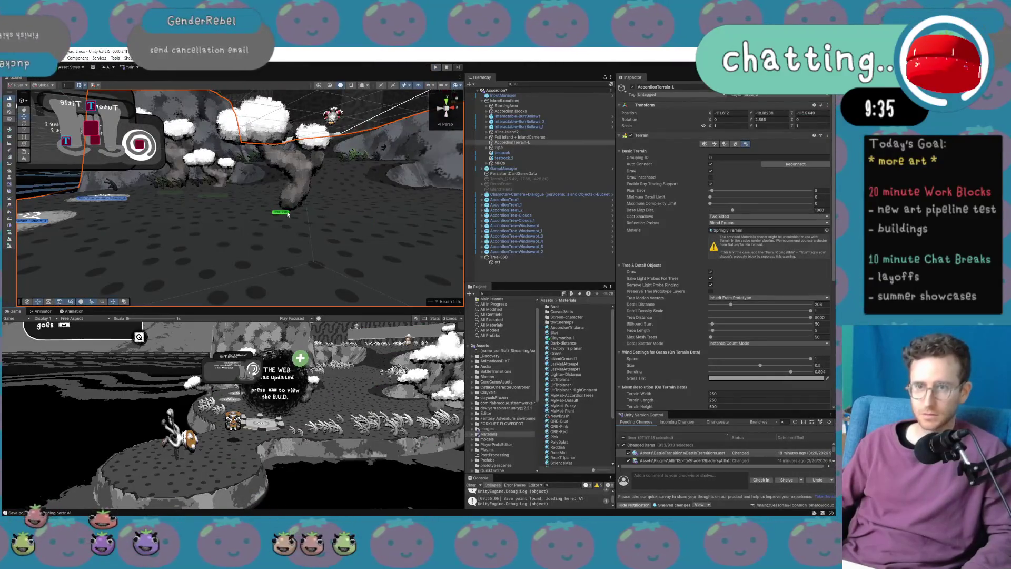
click(288, 214)
key(f)
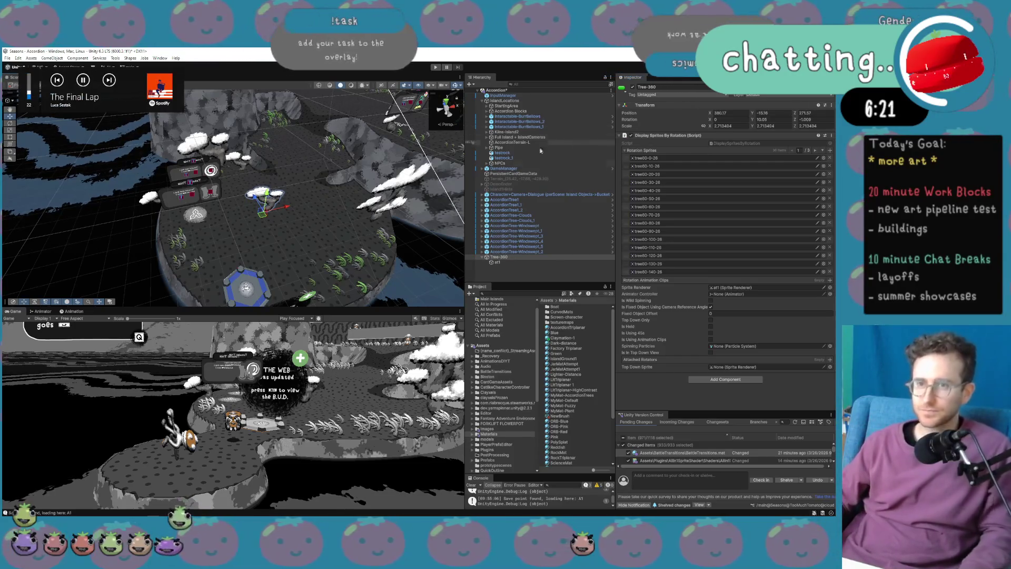
scroll(295, 201, down, 5)
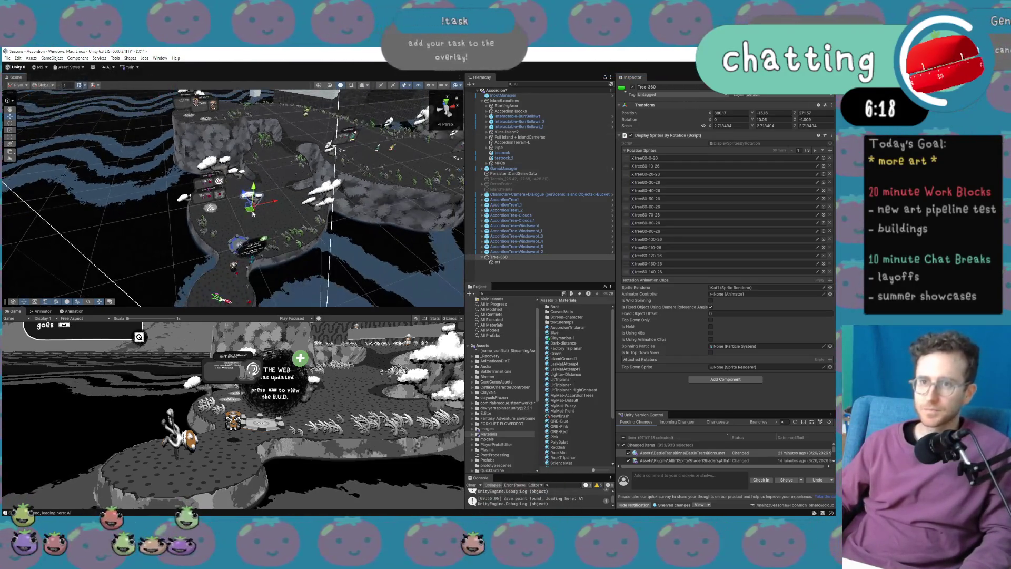
Move Tree-360 toward the character, raise it slightly off the ground and scale it up.
mouse_move(255, 195)
mouse_down()
mouse_move(301, 133)
mouse_move(304, 105)
mouse_up()
key(f)
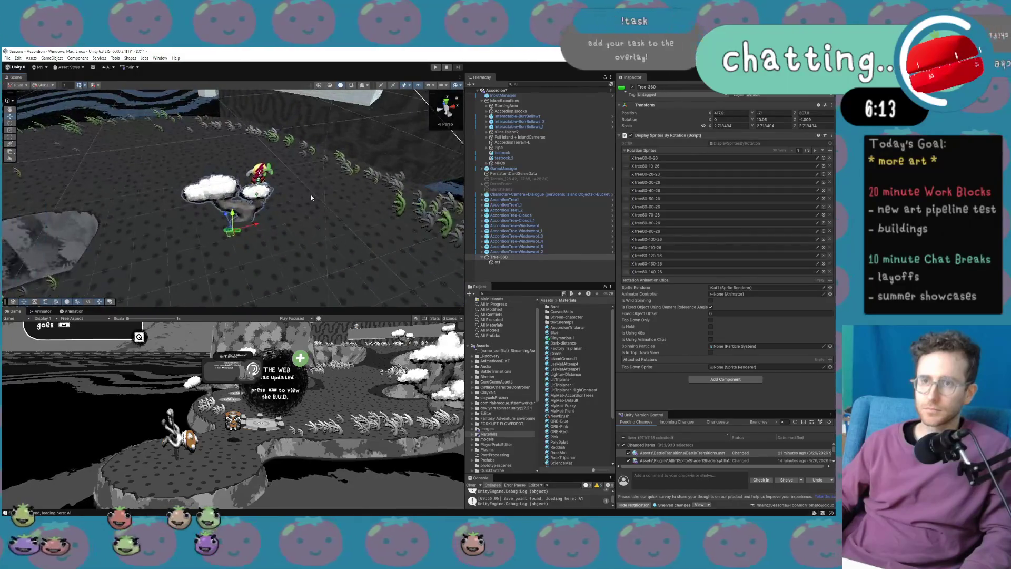
mouse_move(231, 219)
mouse_down()
mouse_move(196, 138)
mouse_move(217, 138)
mouse_up()
key(r)
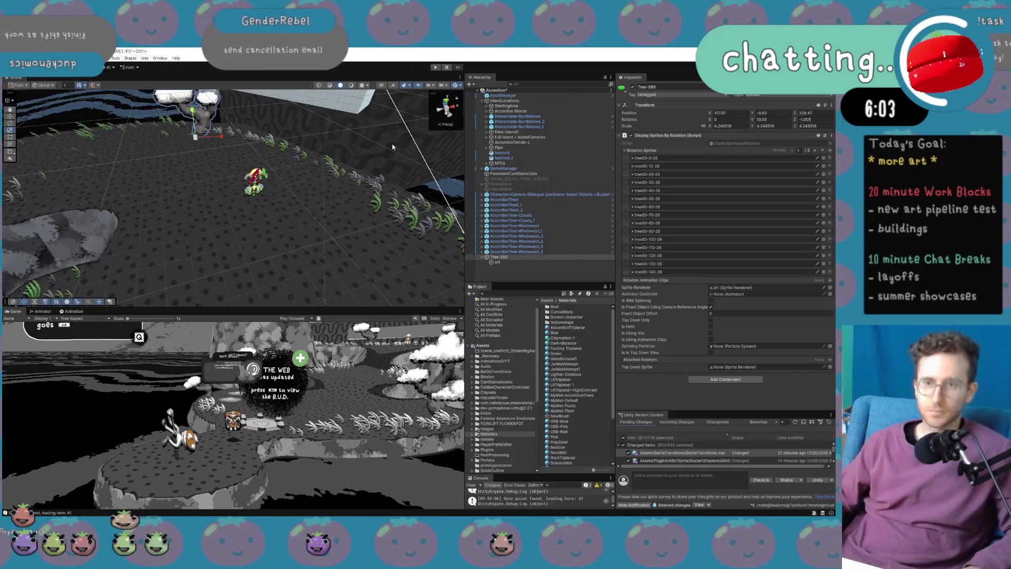
Duplicate the tree and move the copy closer to the character.
key(ctrl+d)
key(w)
drag(195, 136, 264, 161)
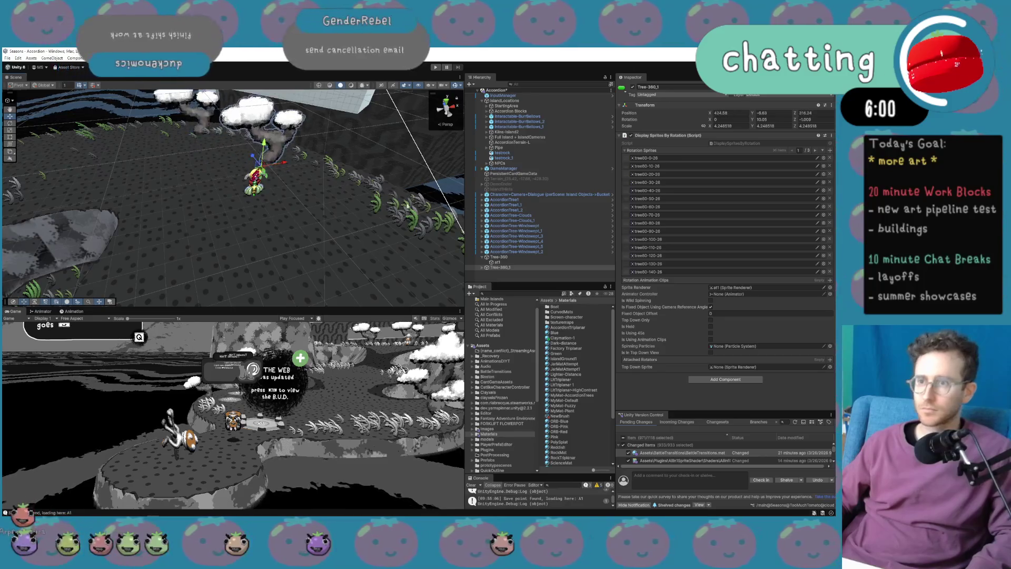
Make Tree-360_1 use the camera reference angle and set its Fixed Object Offset to 50.
click(482, 268)
click(711, 306)
click(737, 313)
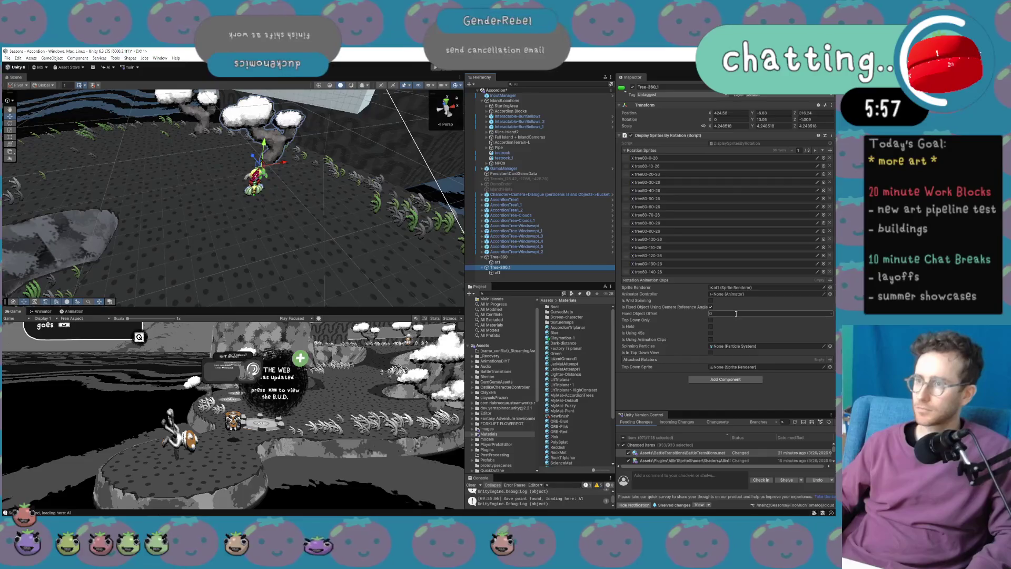
text(50)
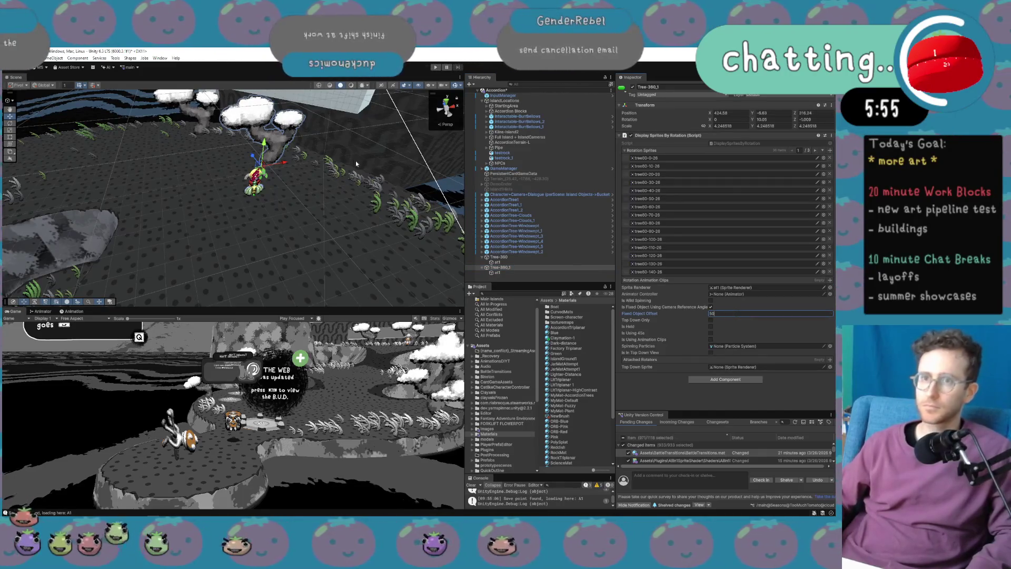
key(ctrl+v)
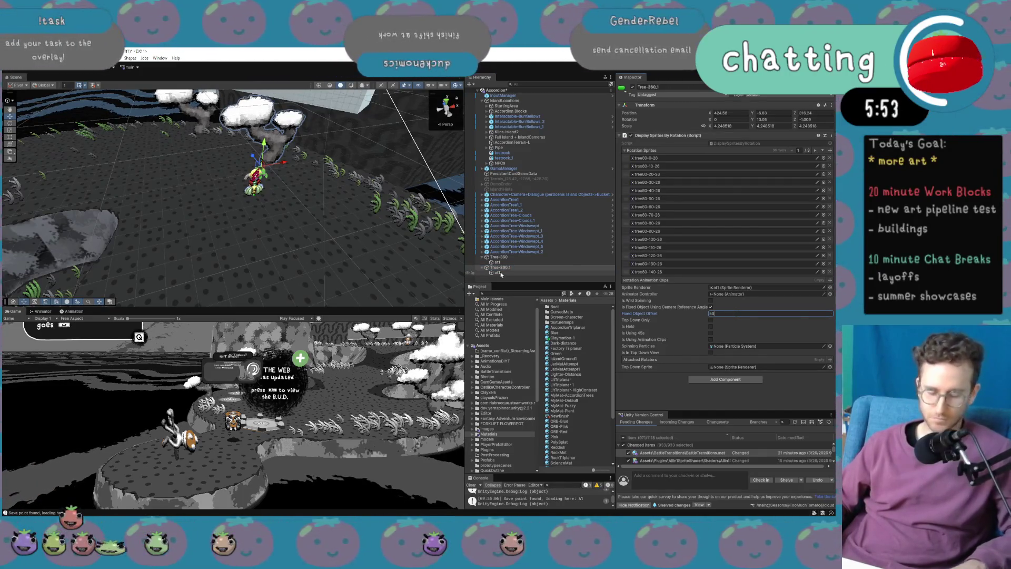
key(Escape)
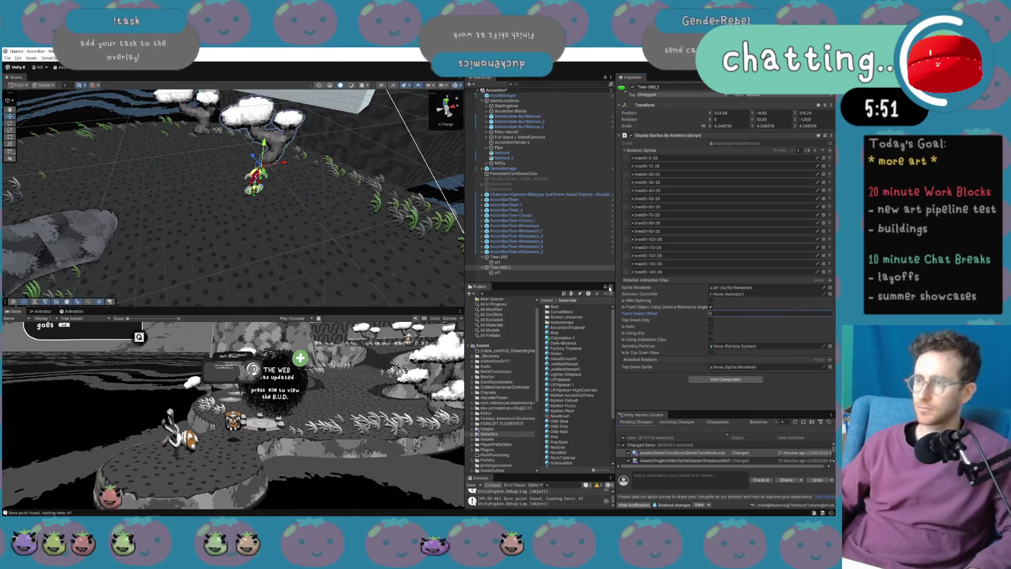
text(50)
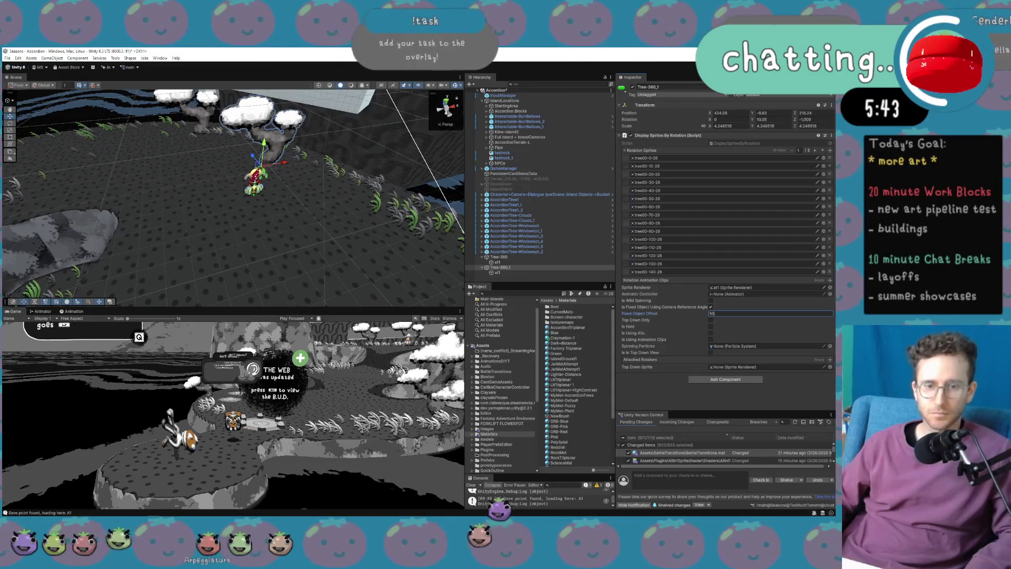
key(Return)
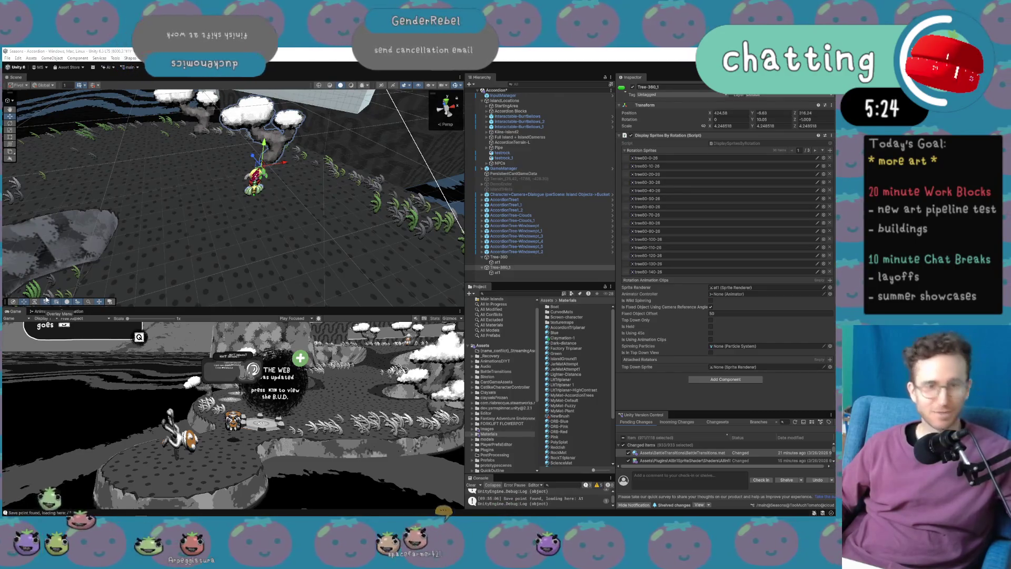
Duplicate Tree-360_1, give the copy a negative fixed object offset, shift it left, and start Play.
drag(147, 154, 115, 130)
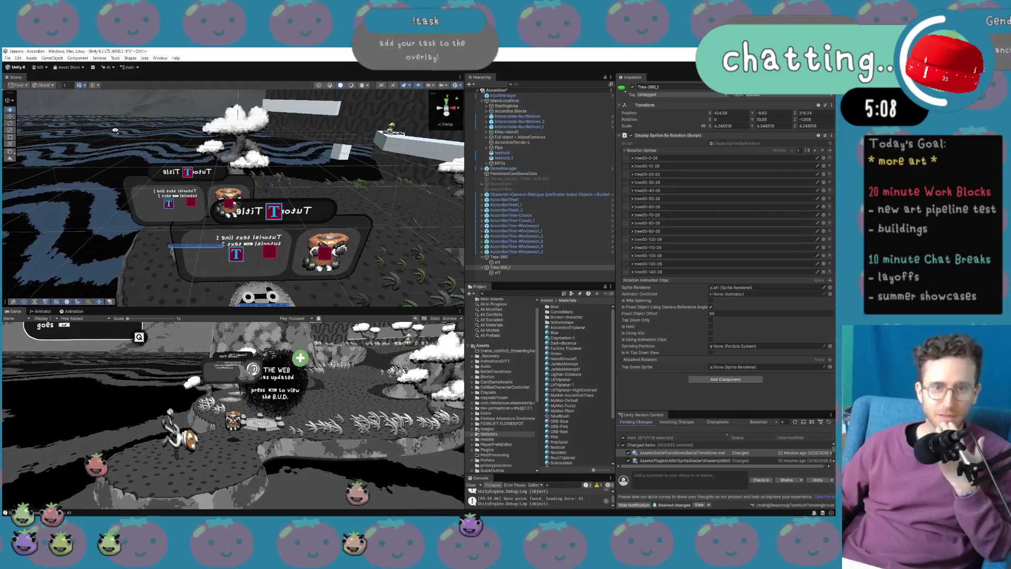
drag(116, 130, 155, 132)
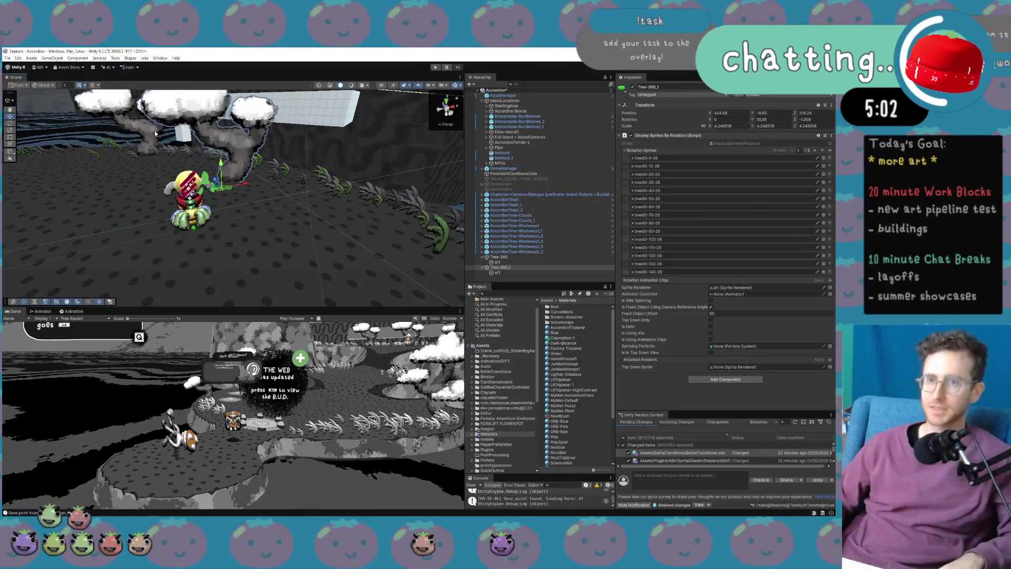
click(528, 268)
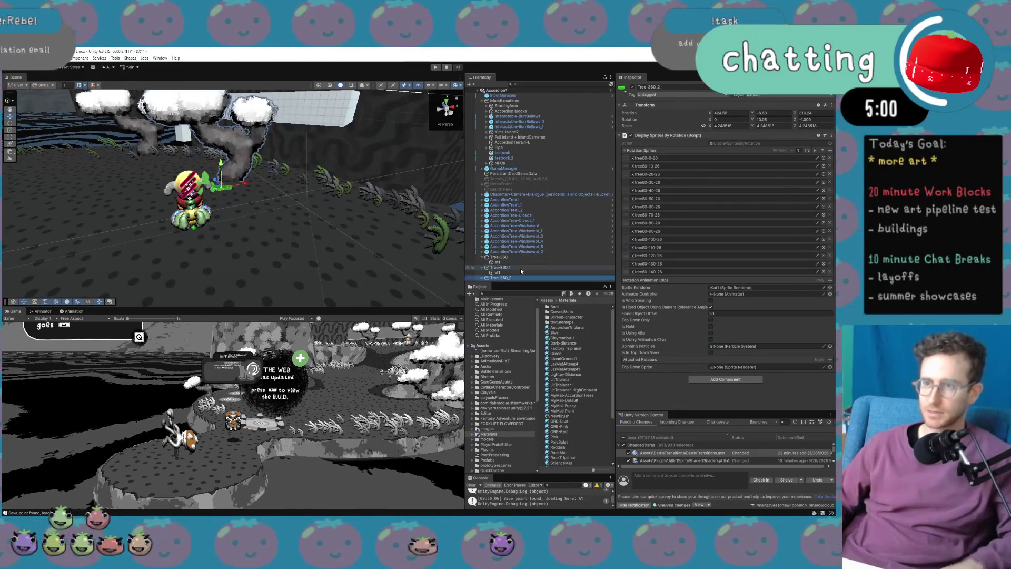
key(ctrl+d)
drag(700, 315, 657, 315)
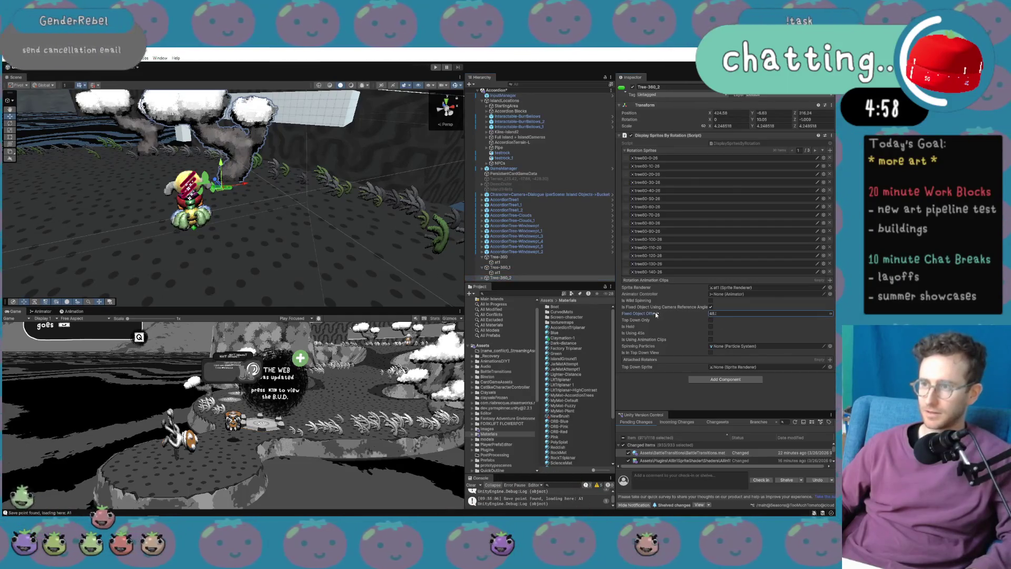
mouse_move(488, 308)
mouse_down()
mouse_move(95, 315)
mouse_move(157, 308)
mouse_up()
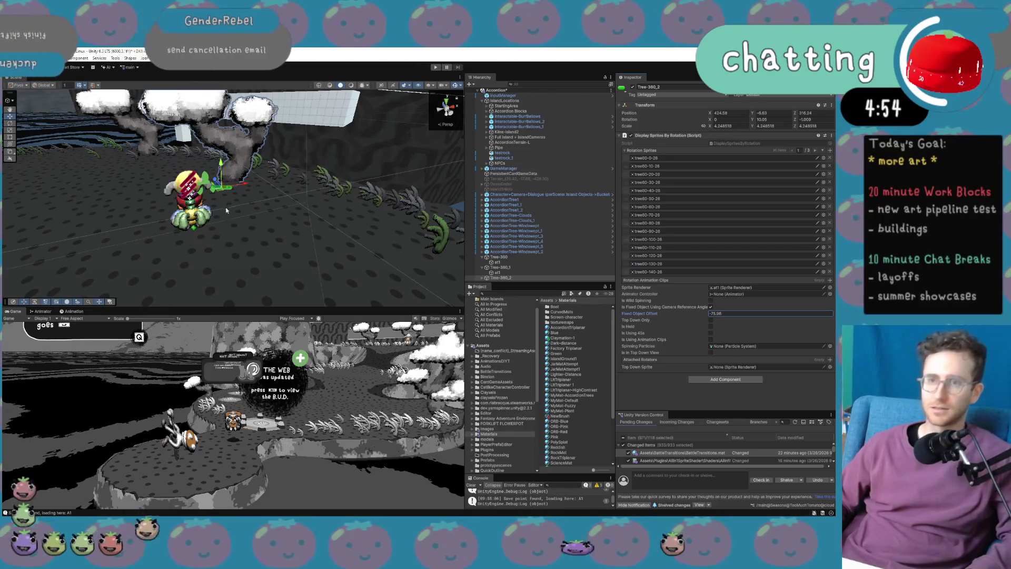
mouse_move(220, 191)
mouse_down()
mouse_move(105, 187)
mouse_move(225, 209)
mouse_move(174, 226)
mouse_up()
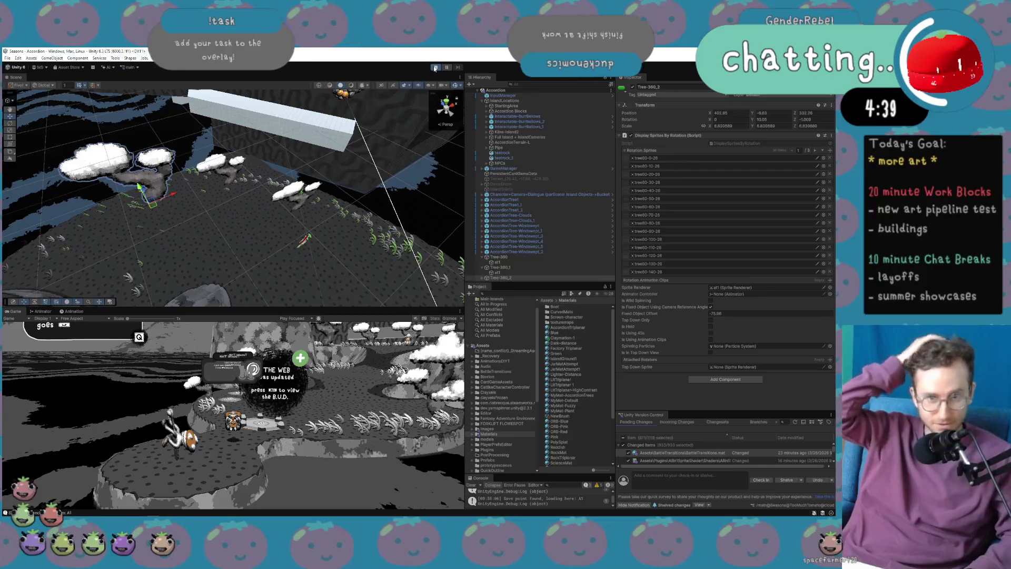
click(435, 68)
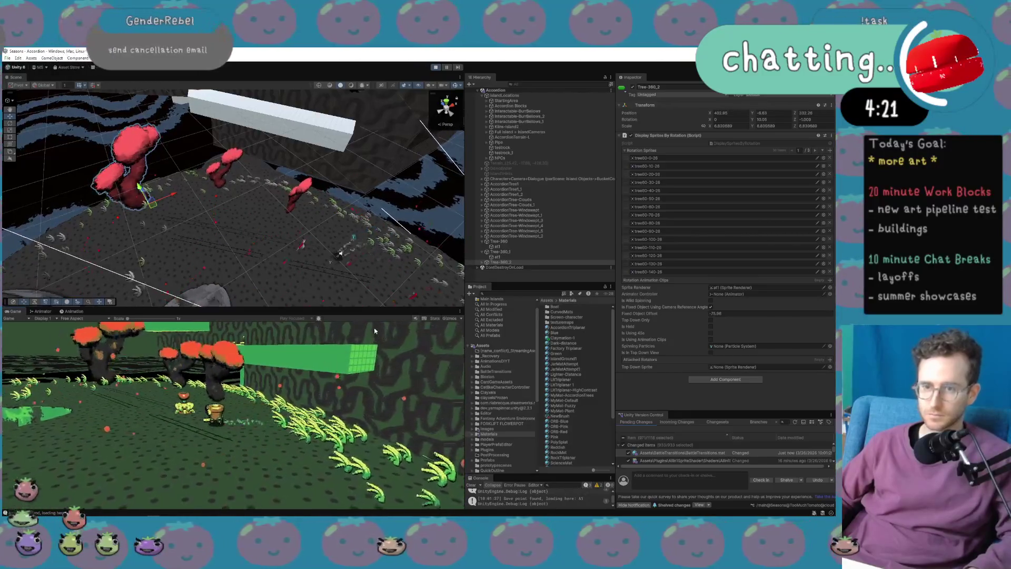
Enlarge the Game view over the Scene view and walk the character forward among the trees.
mouse_move(379, 308)
mouse_down()
mouse_move(379, 143)
mouse_move(379, 170)
mouse_up()
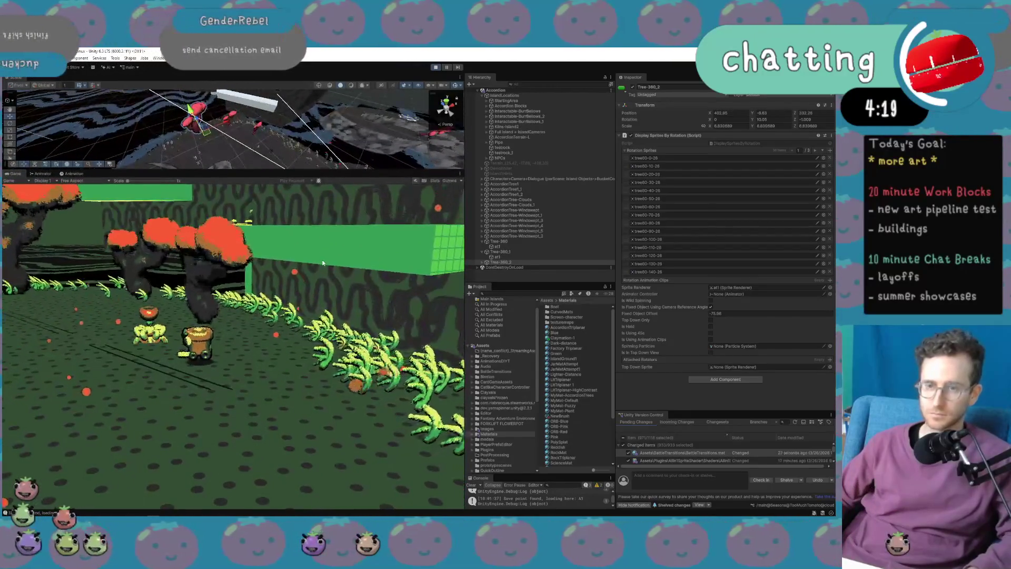
key(w)
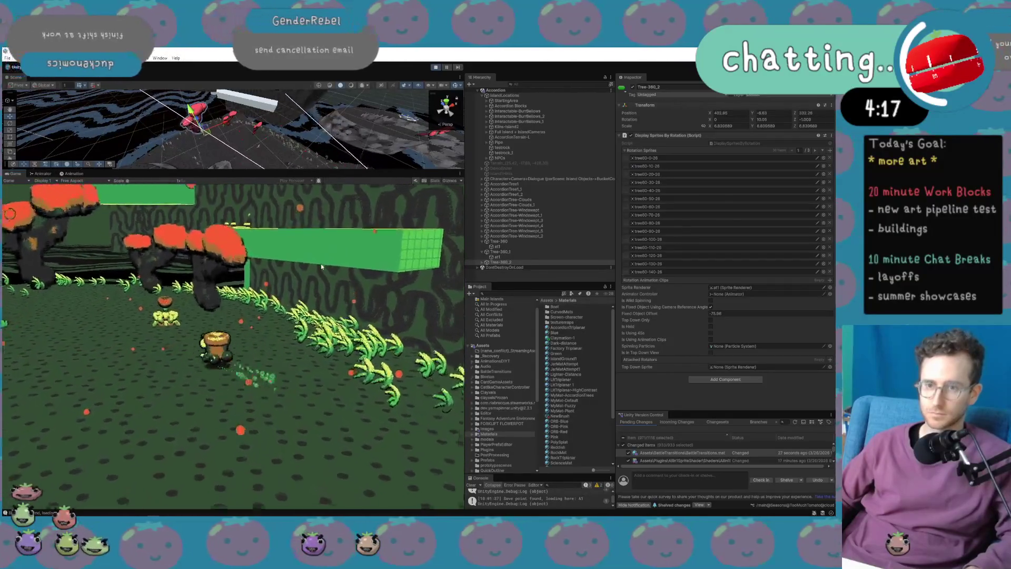
key(w)
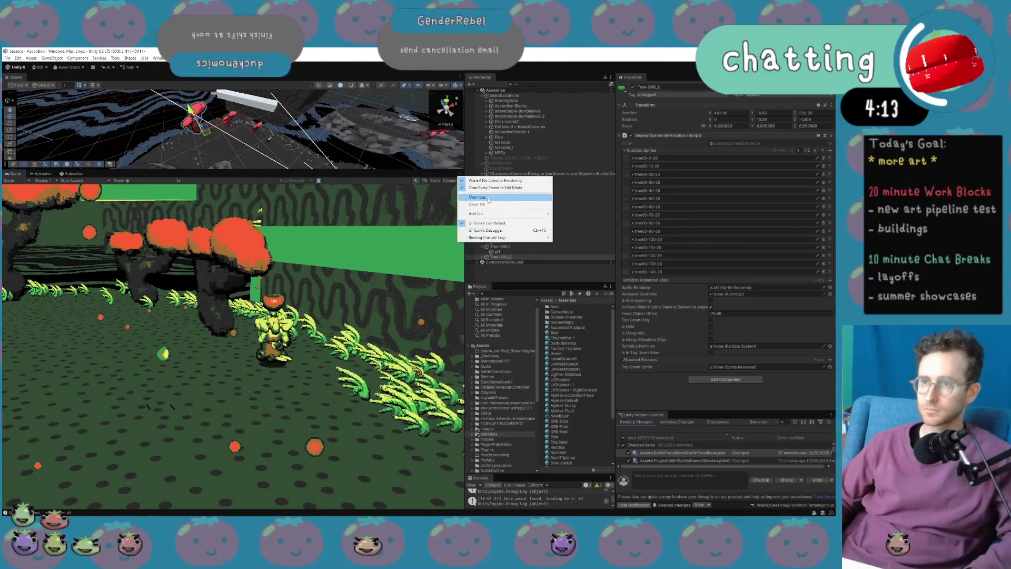
Maximize the Game view and keep moving the character toward the lower right.
click(488, 200)
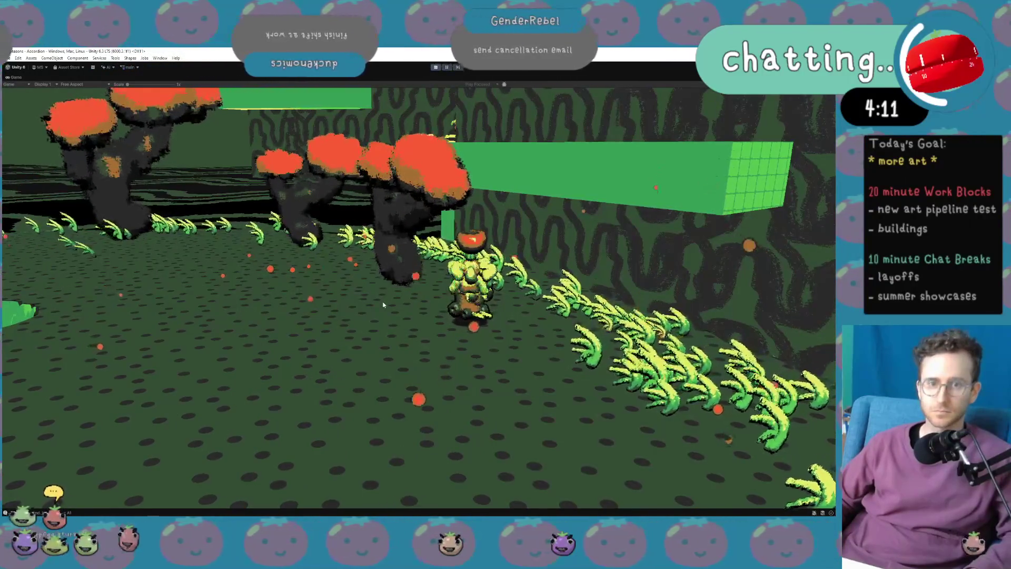
key(s)
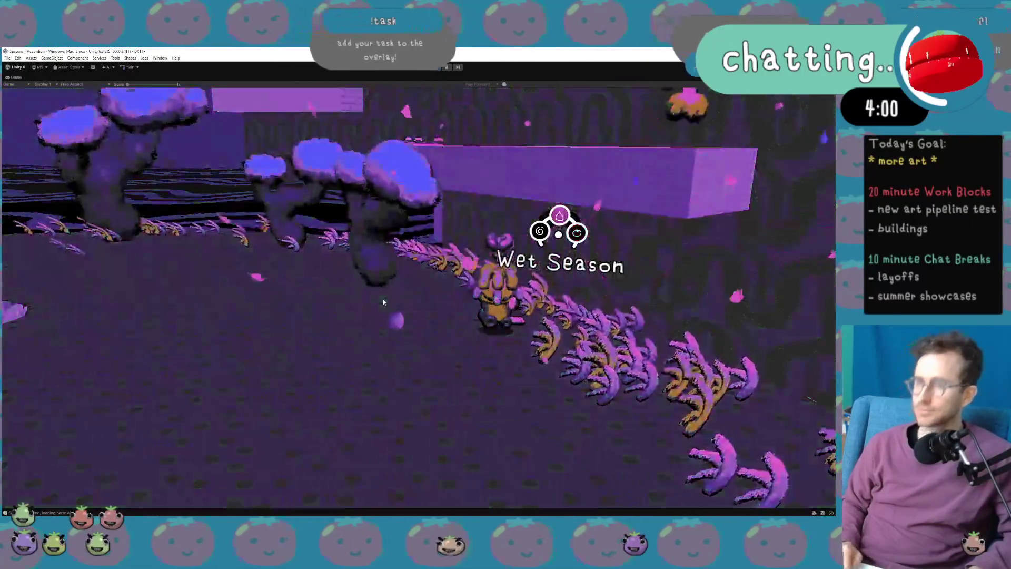
Switch the game's season from Wet to Windy with Ctrl+S.
key(ctrl+s)
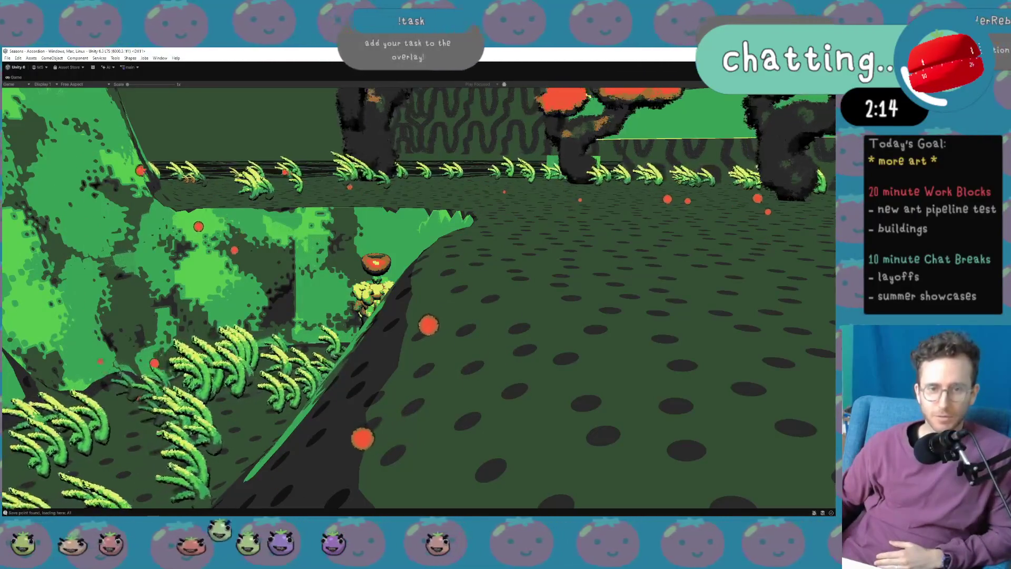
Lower the computer's audio volume while the maximized game keeps running.
key(XF86AudioLowerVolume)
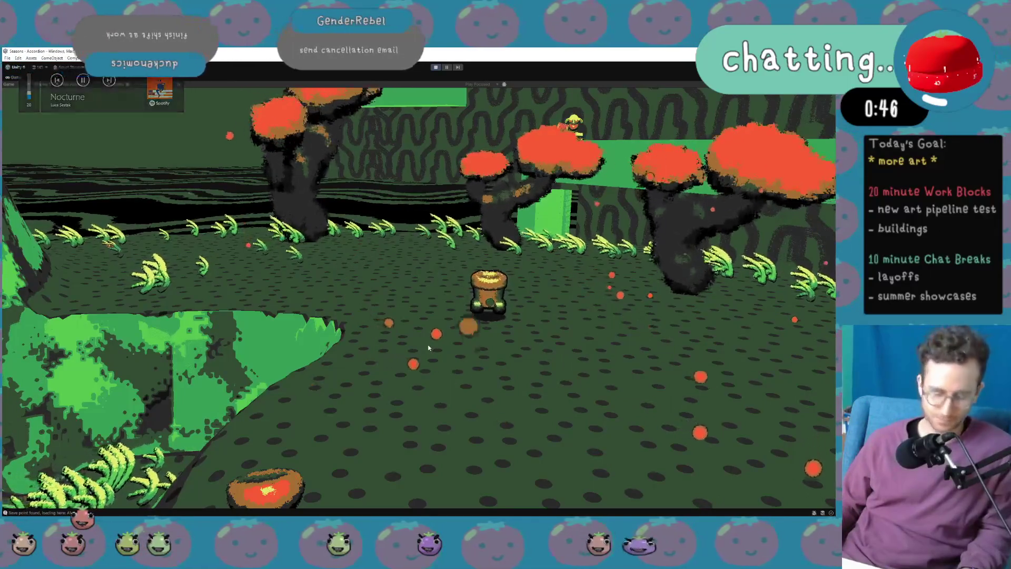
Run the character right, left, forward and back among the red-capped trees with WASD.
key(d)
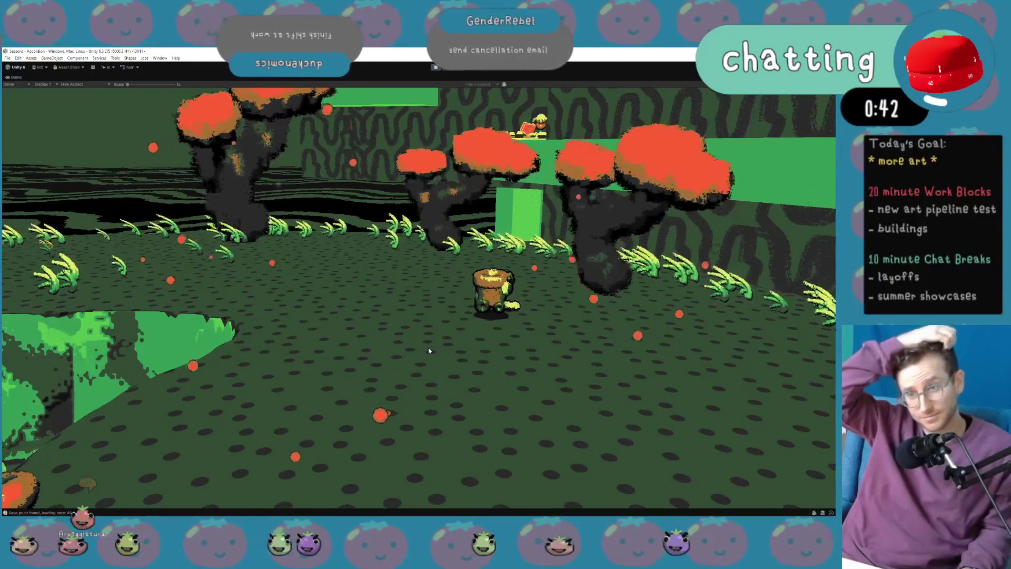
key(a)
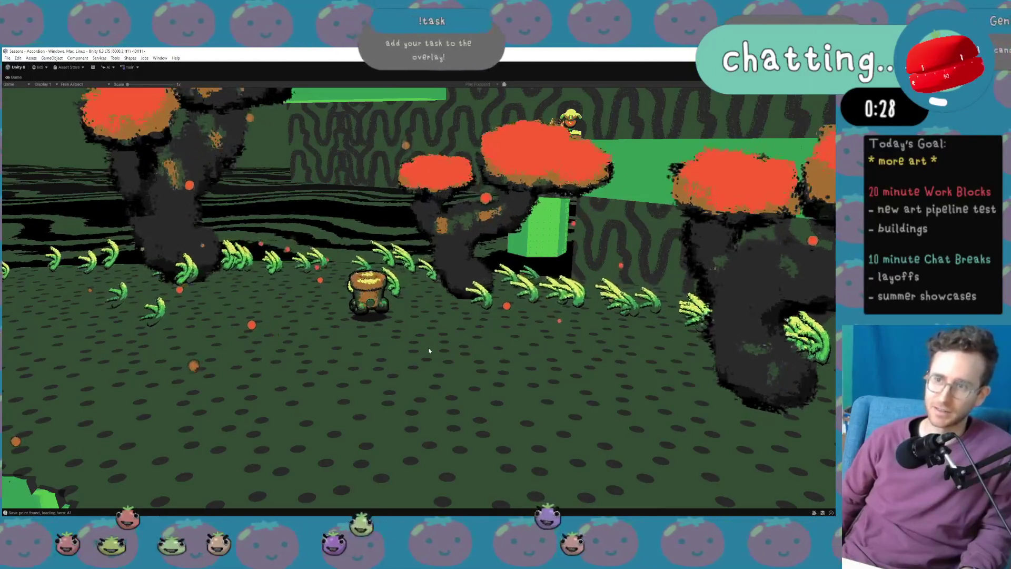
key(w)
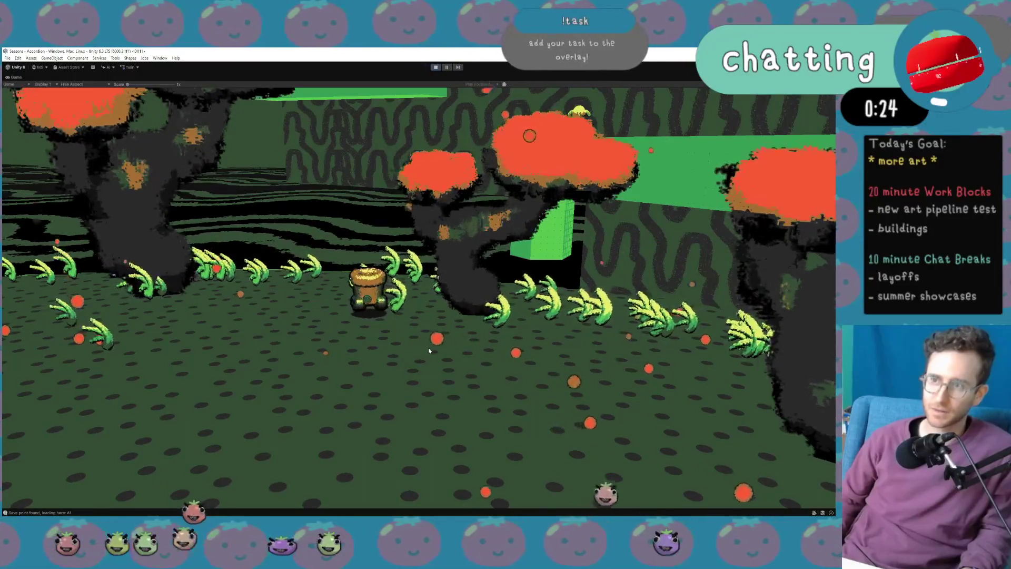
key(d)
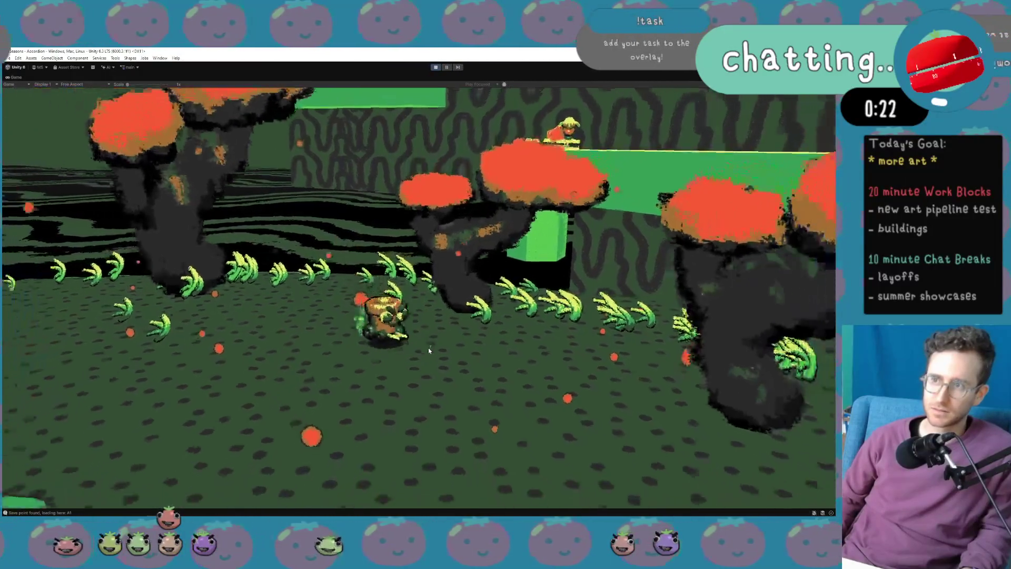
key(a)
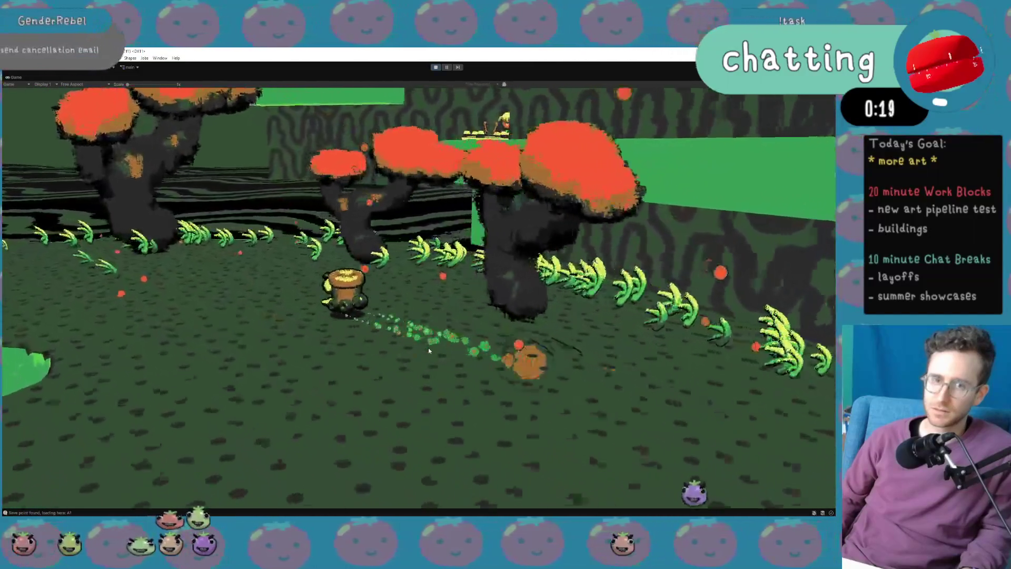
key(a)
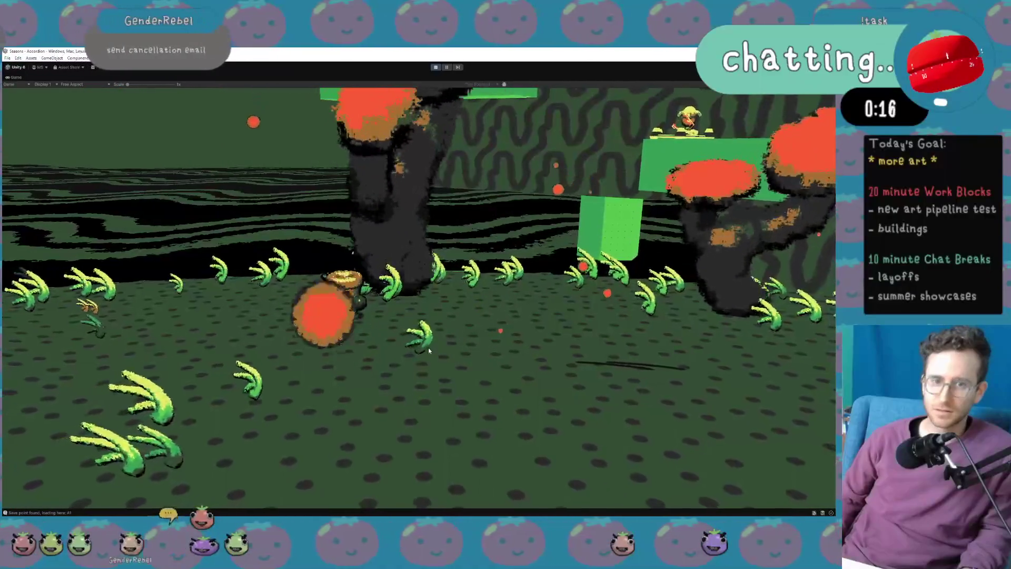
key(d)
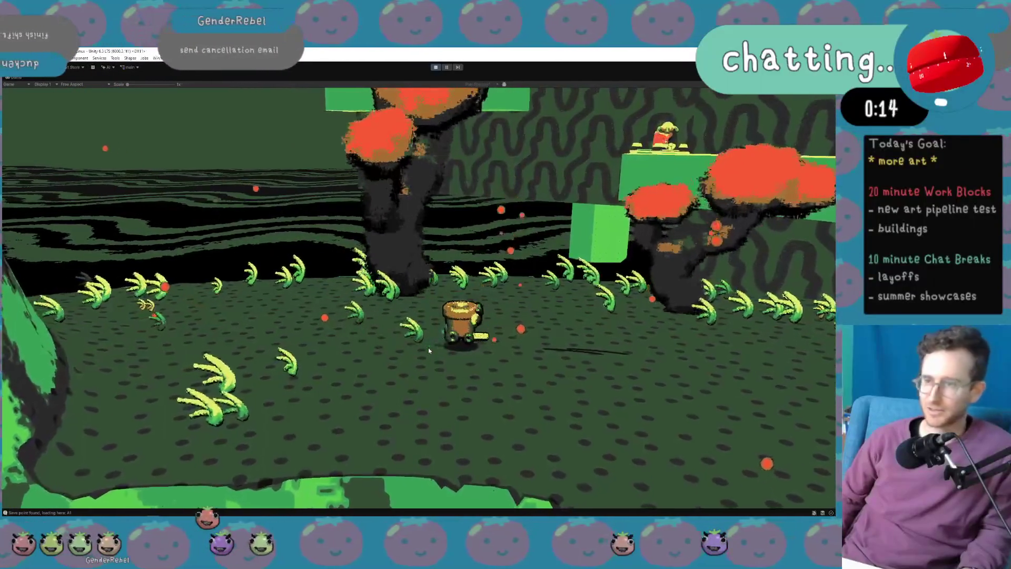
key(w)
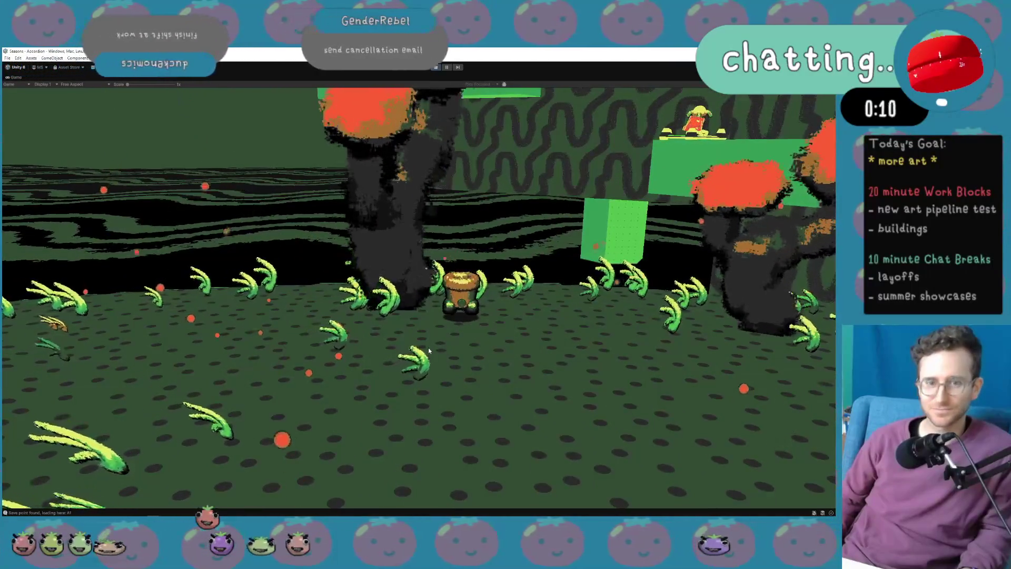
key(s)
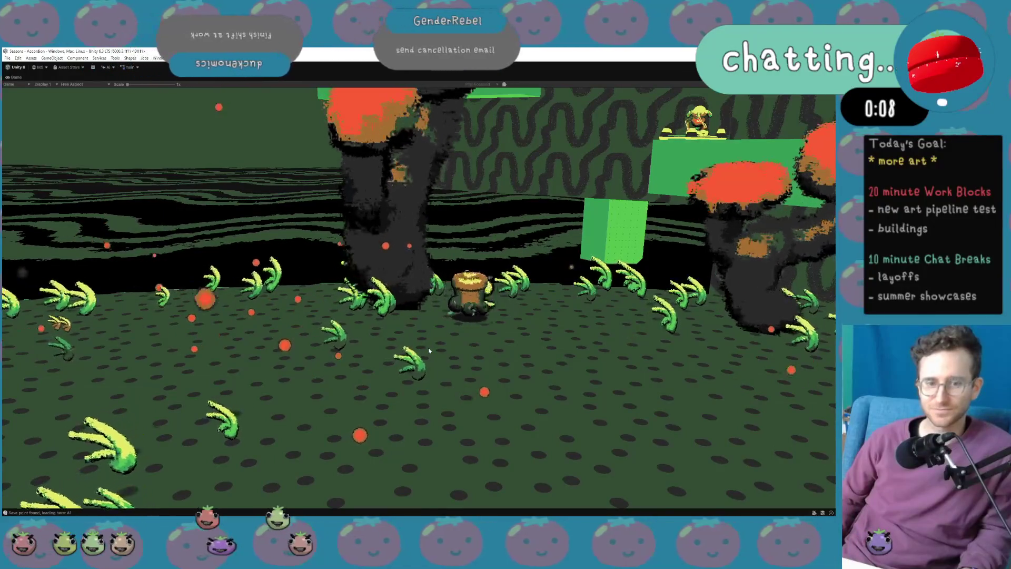
key(d)
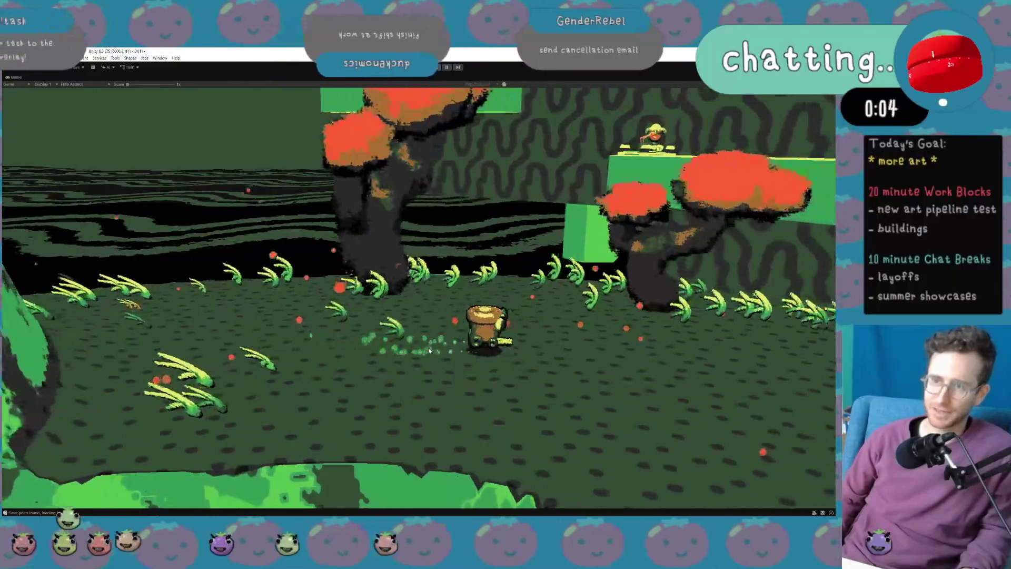
Run the character left and right around the new trees, and lower the computer's volume.
key(a)
key(w)
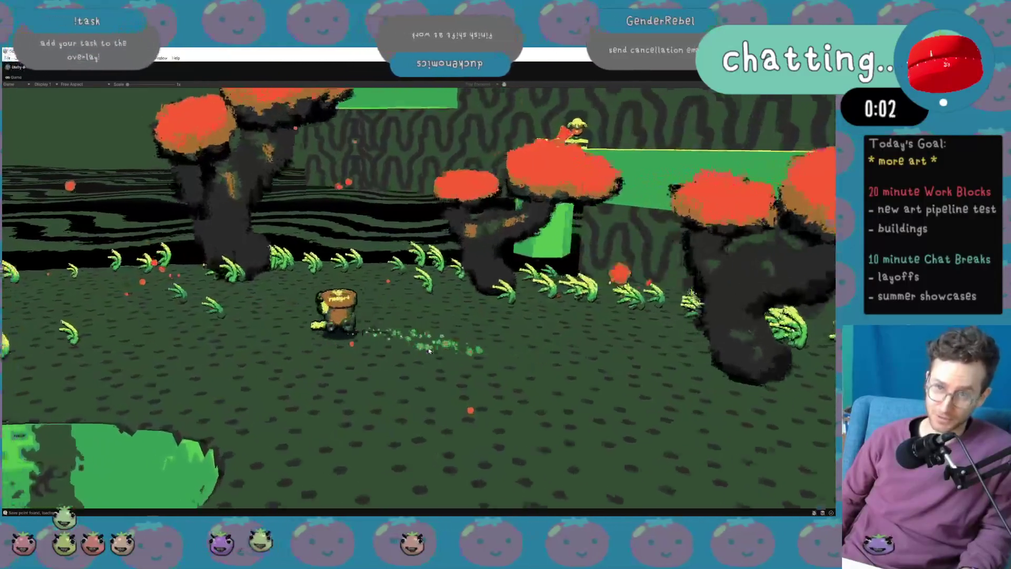
key(d)
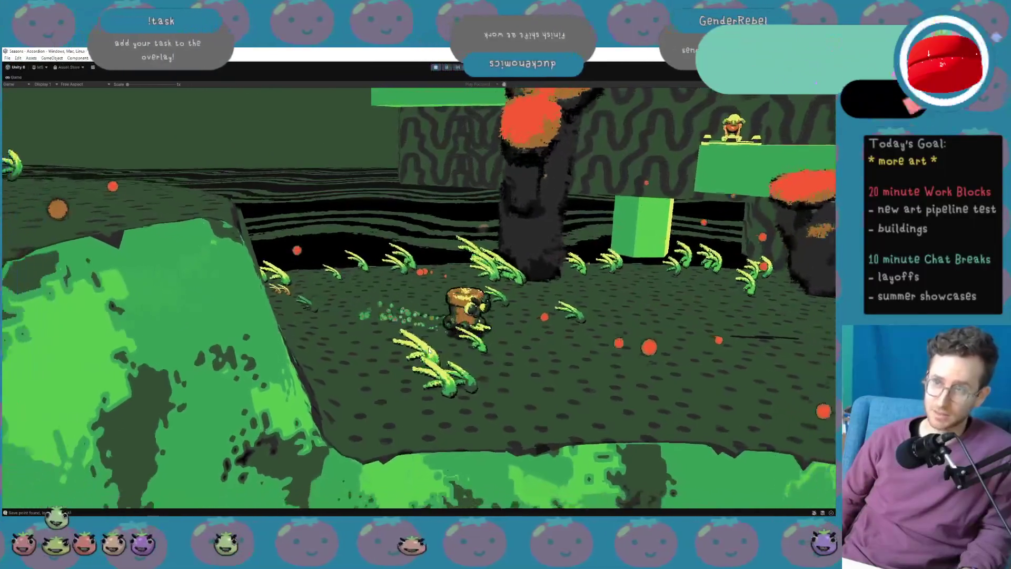
key(a)
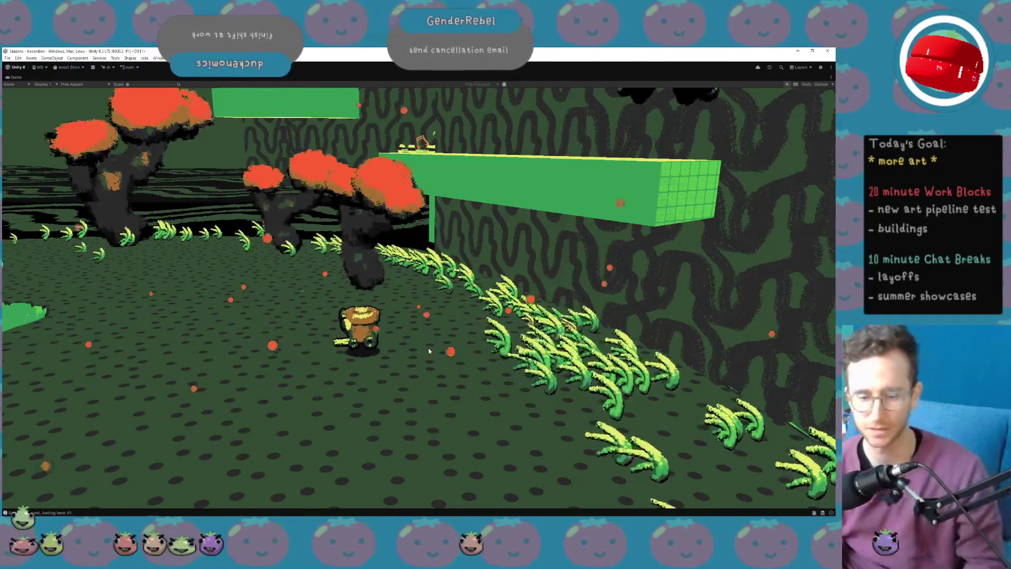
key(XF86AudioLowerVolume)
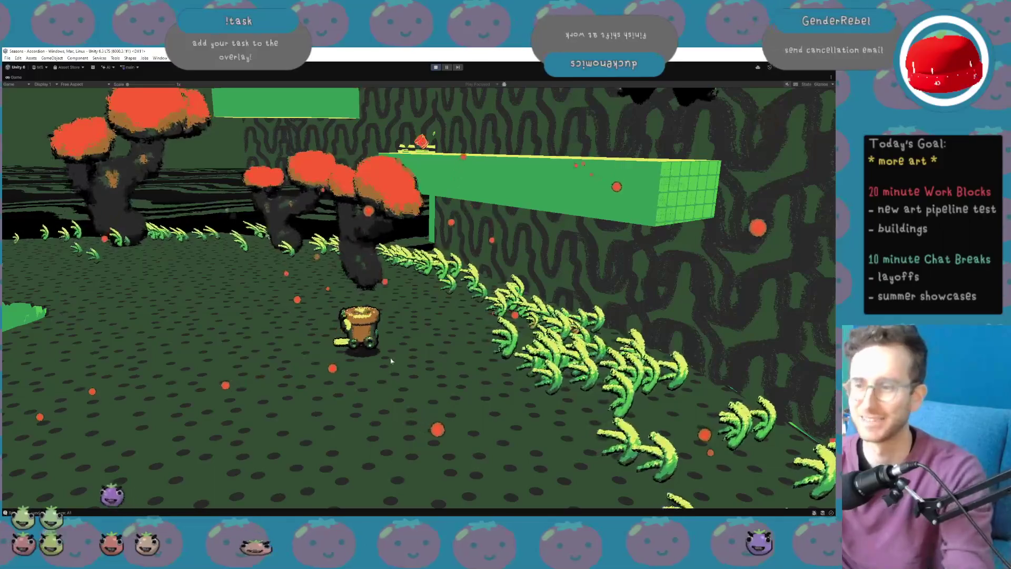
Dash left, then run right across the clearing back into the red-capped grove.
key(a)
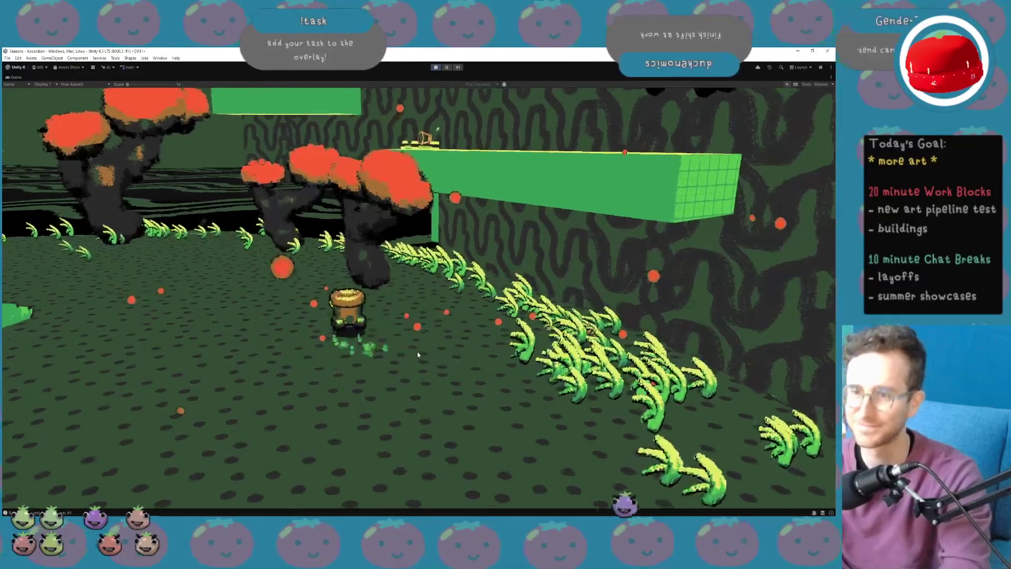
key(d)
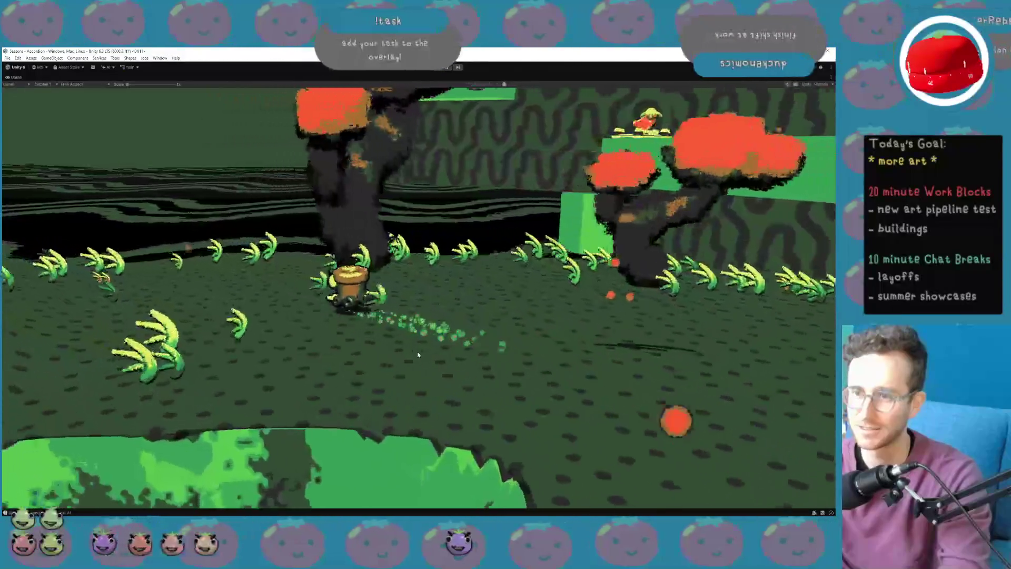
key(d)
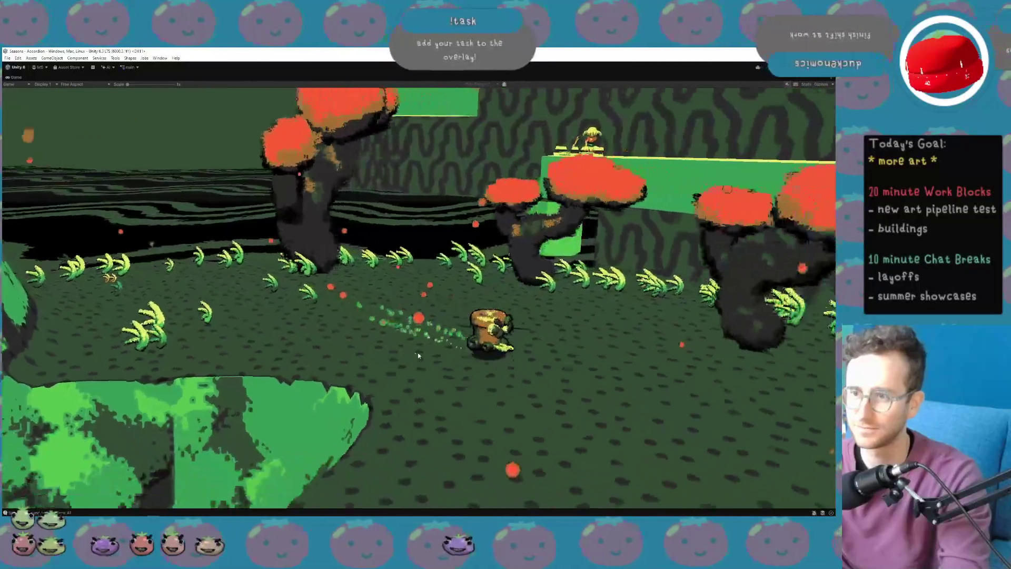
key(d)
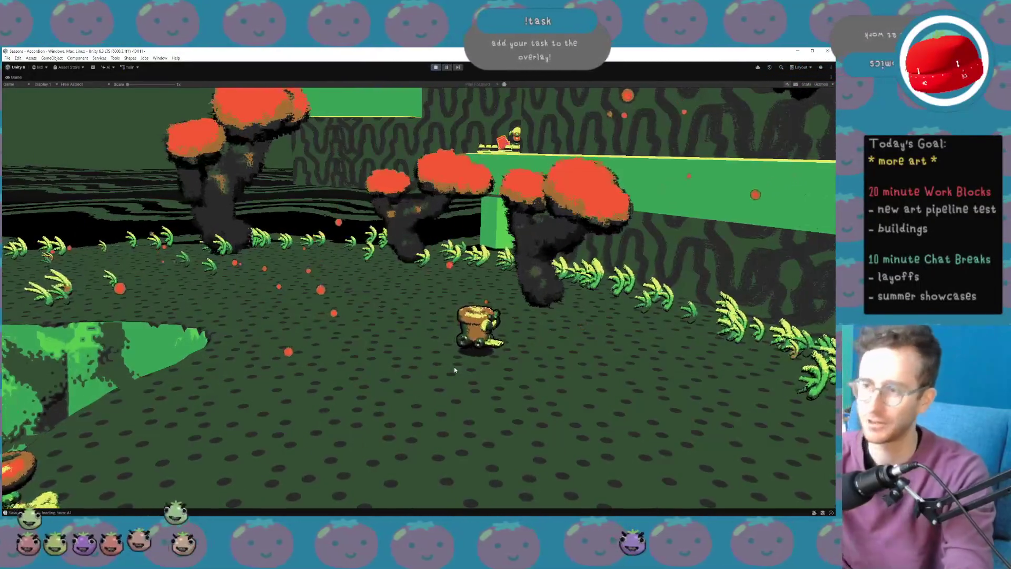
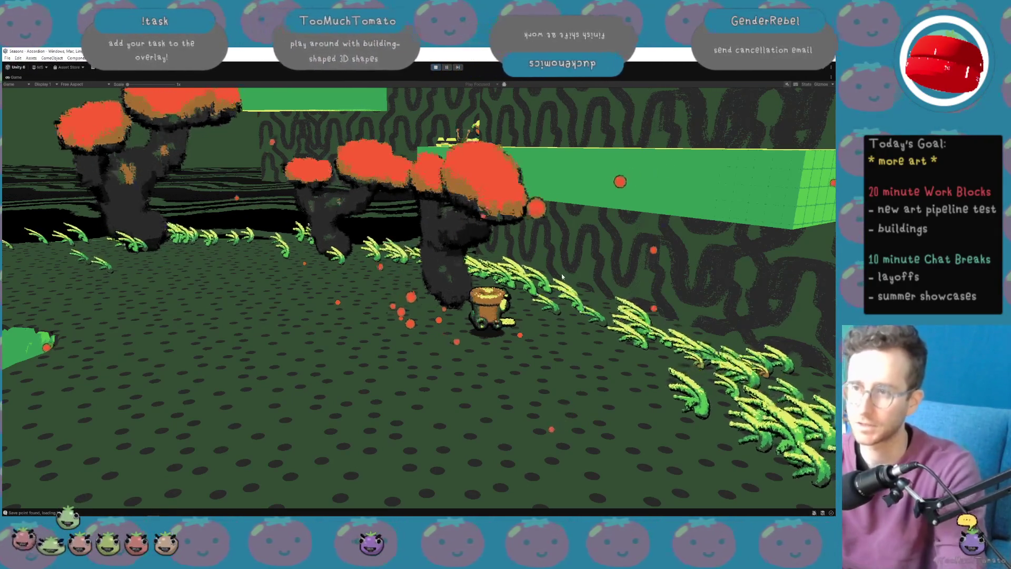
Walk the character toward the camera, then stop Play mode to return to editing the Accordion scene.
key(s)
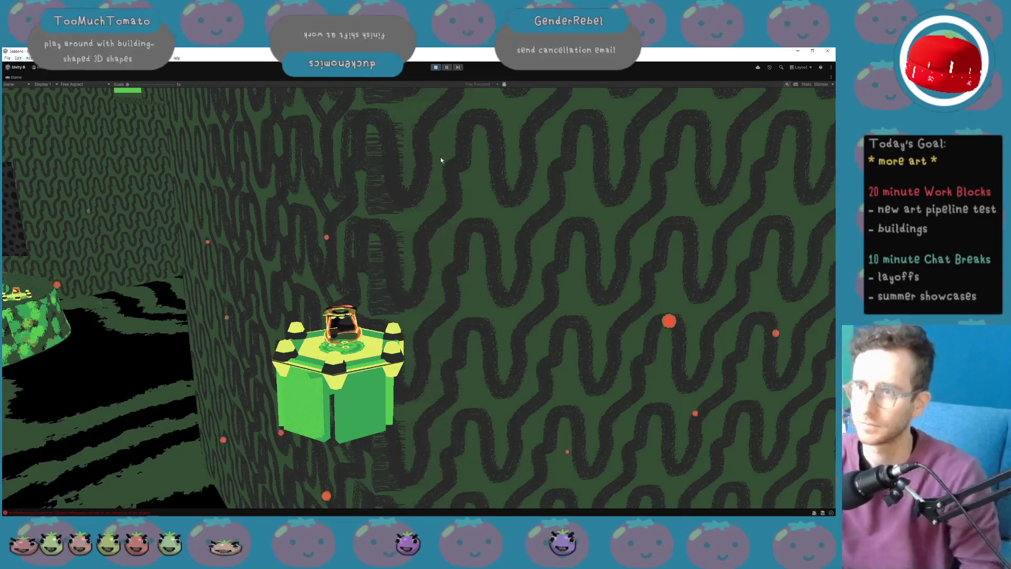
click(435, 67)
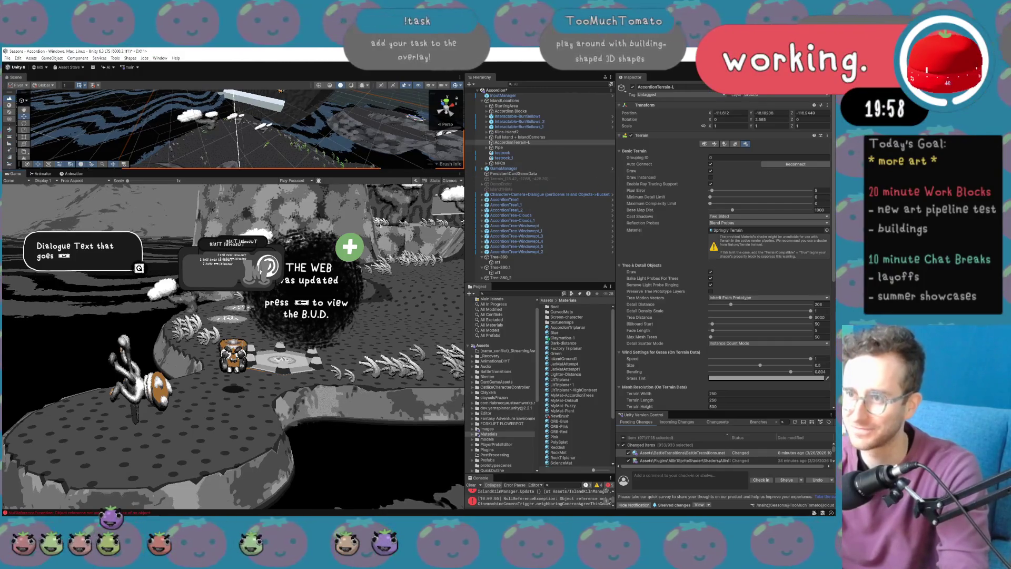
Enlarge the Scene view and set Tree-360's Fixed Object Offset to 180.
drag(347, 169, 347, 270)
drag(369, 211, 406, 163)
click(481, 258)
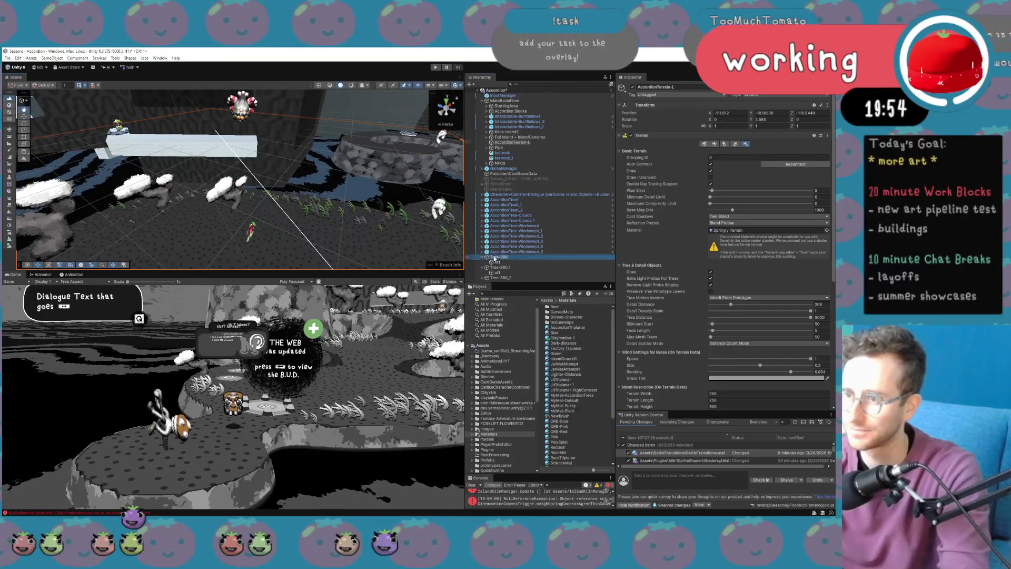
click(483, 273)
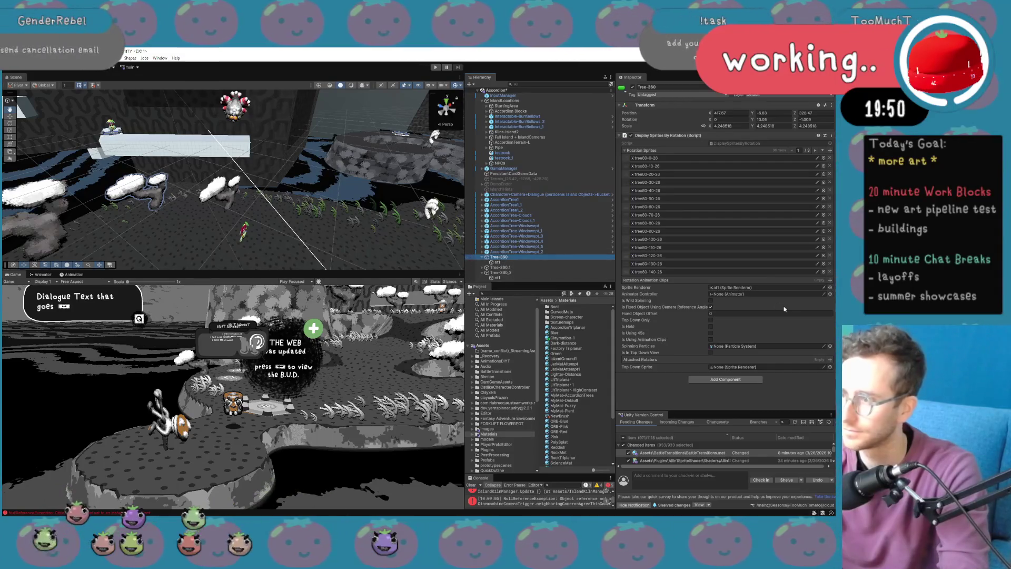
click(755, 313)
text(180)
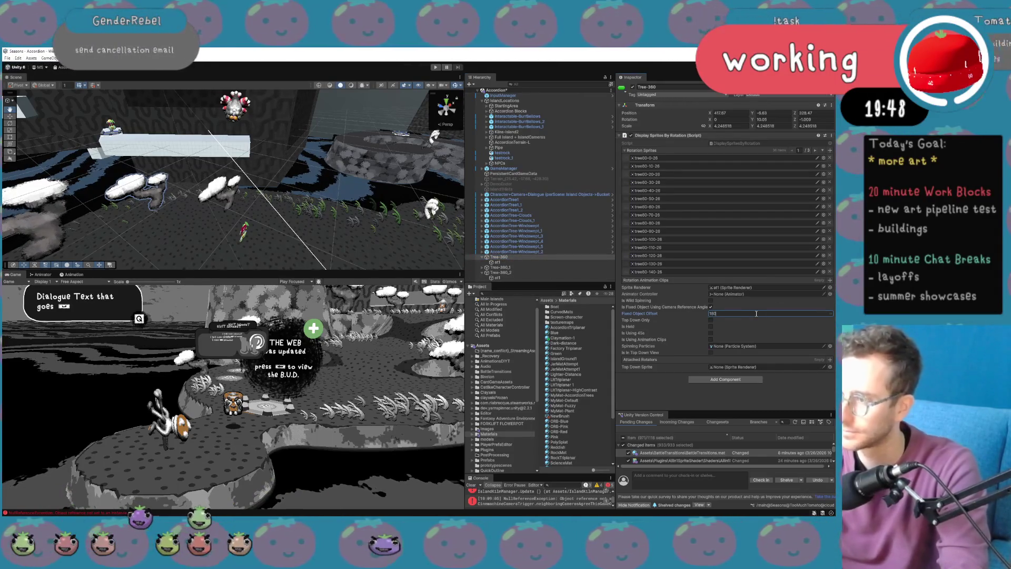
click(503, 259)
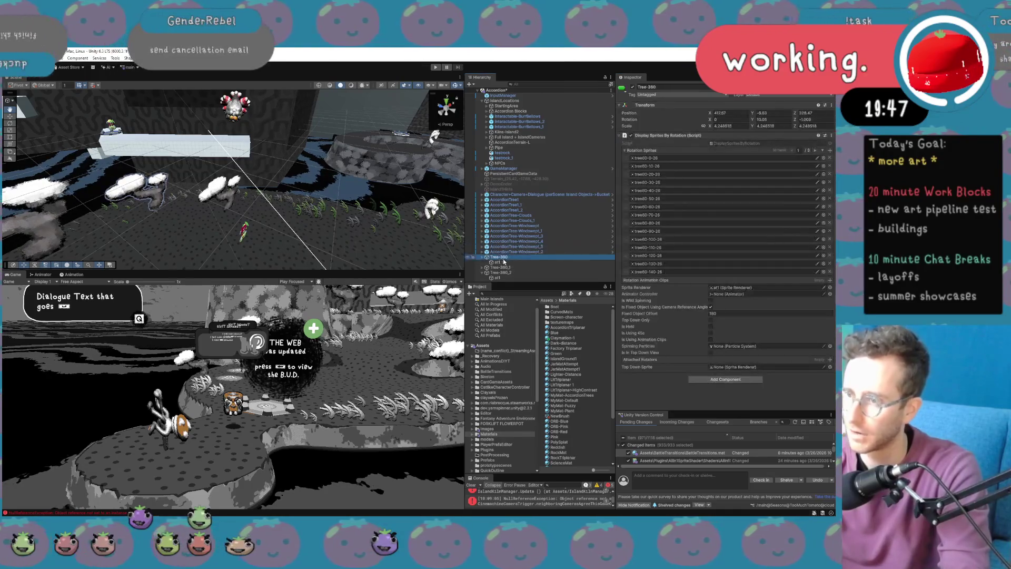
Browse the Project to Images/Environment/Accordion/360 tree test.
scroll(521, 319, up, 1)
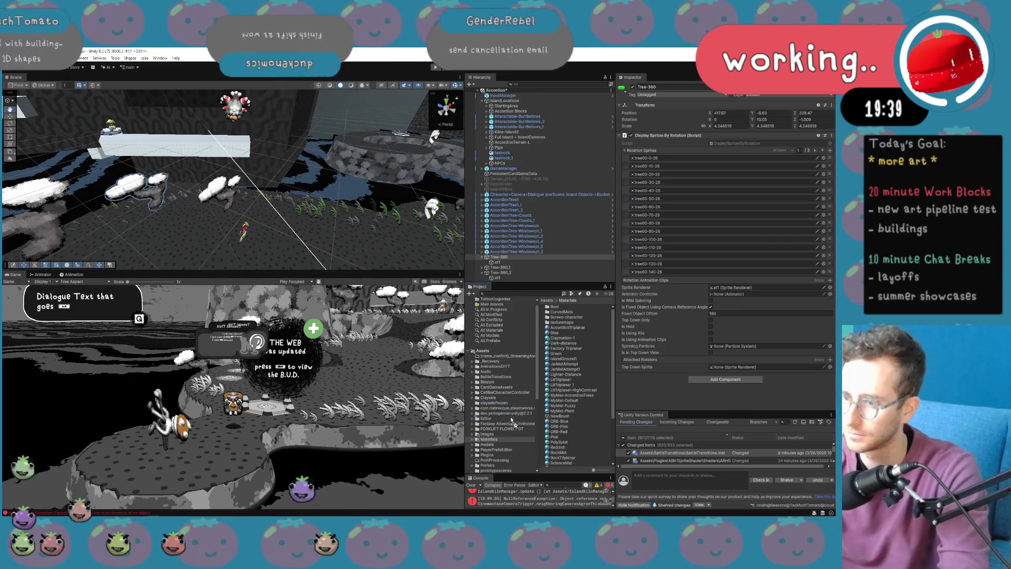
scroll(503, 463, down, 4)
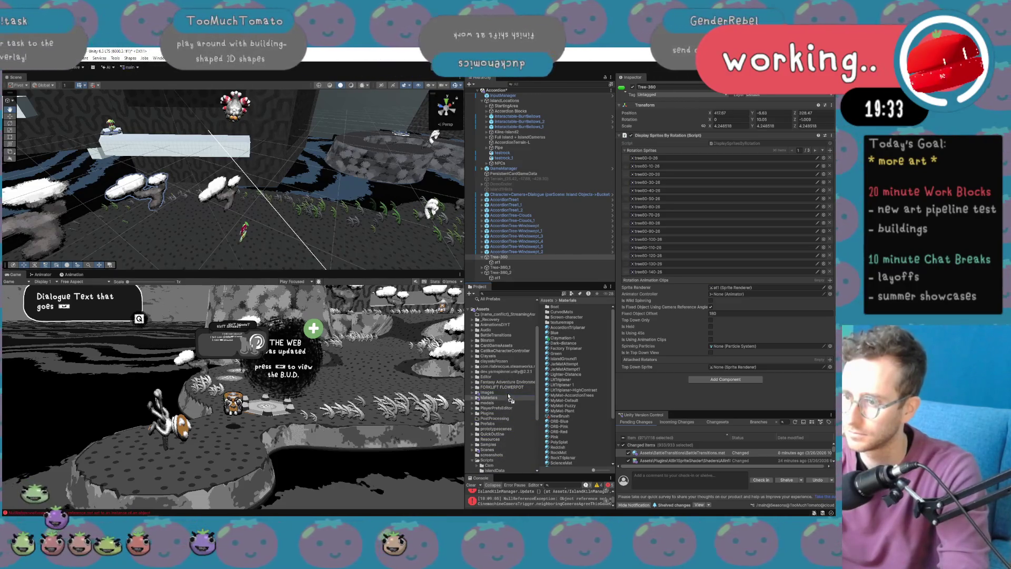
click(478, 393)
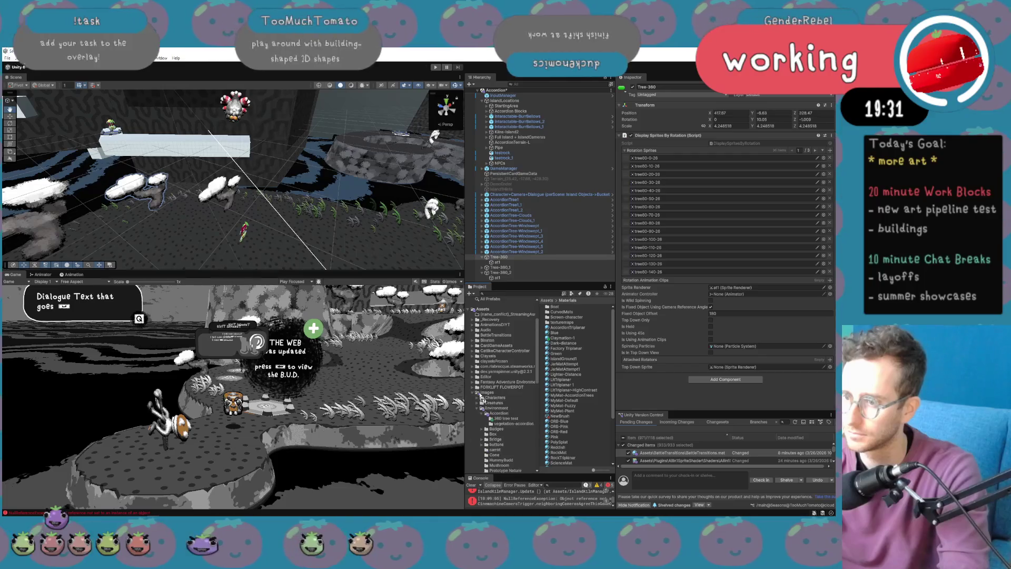
click(478, 392)
click(540, 258)
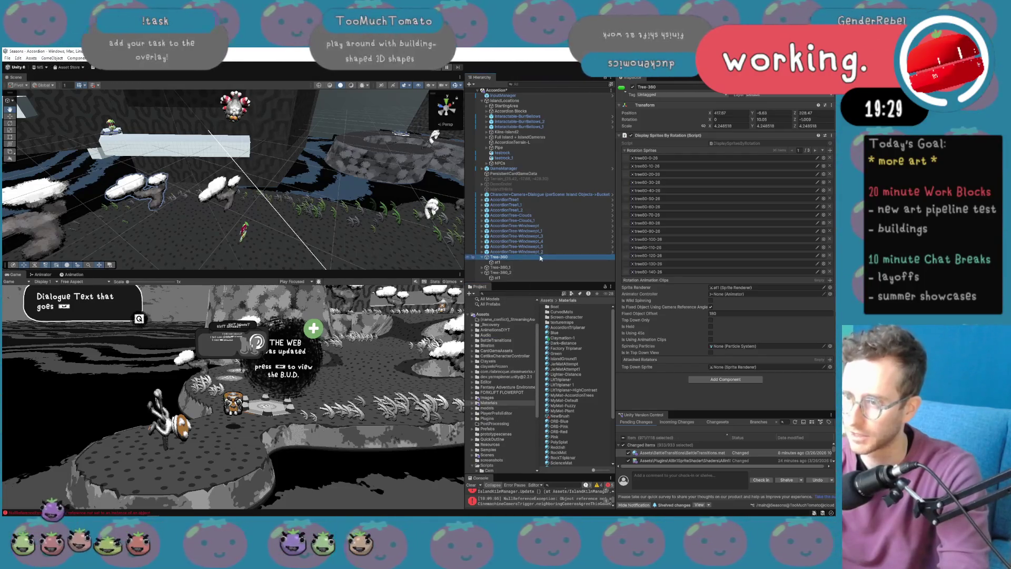
click(488, 397)
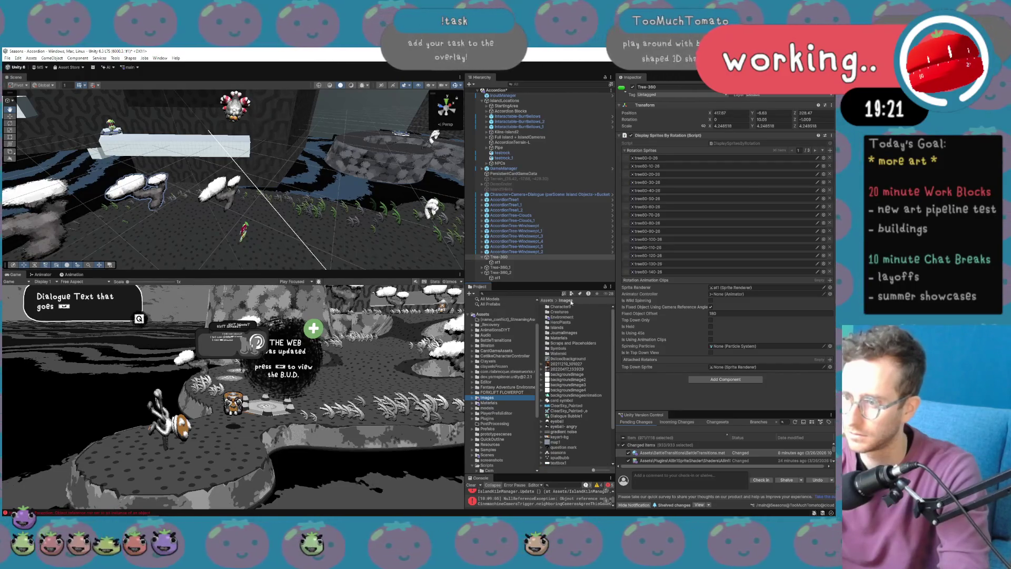
double_click(567, 317)
double_click(566, 309)
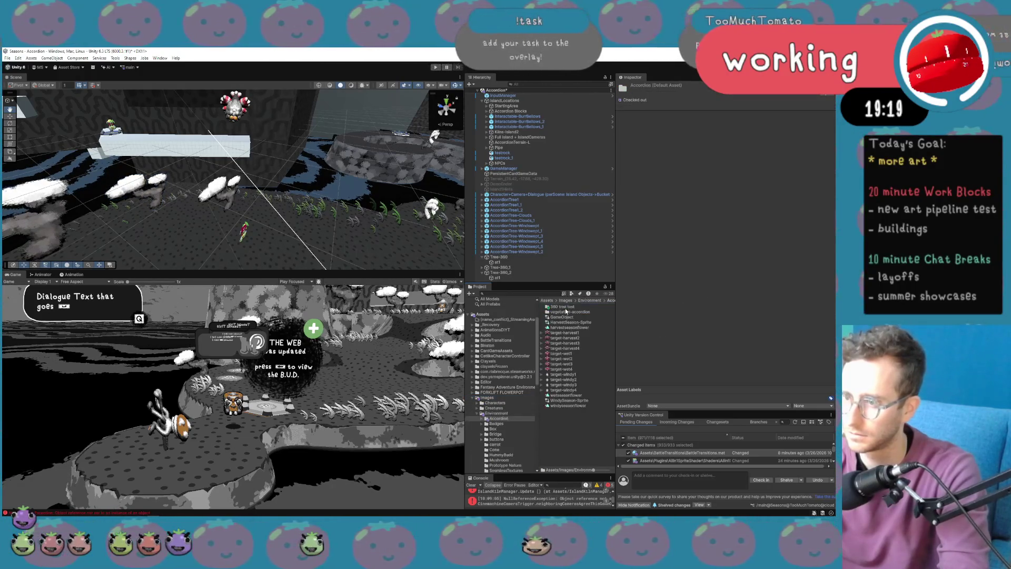
double_click(562, 307)
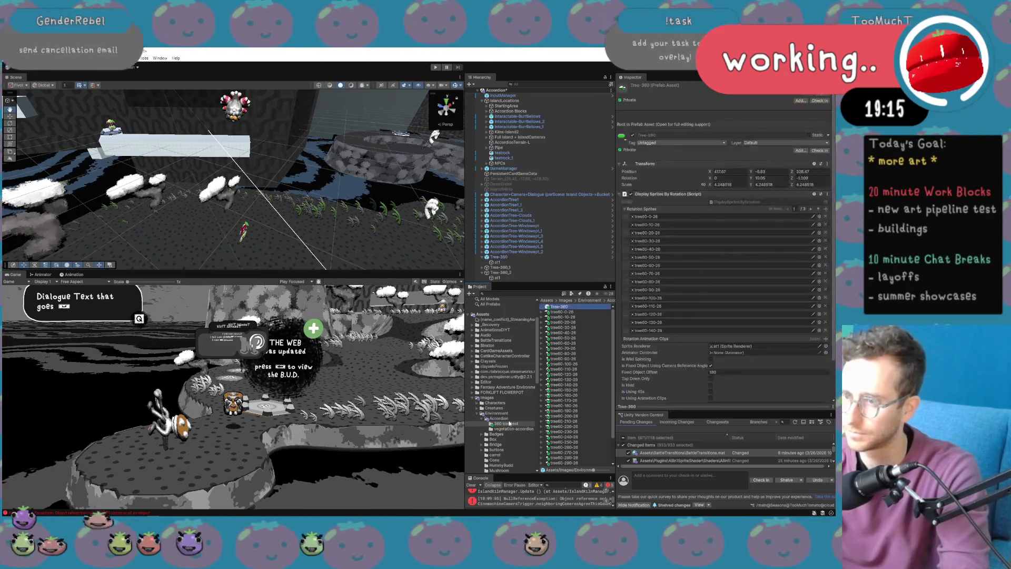
Delete Tree-360 and its remaining copies from the scene.
click(500, 257)
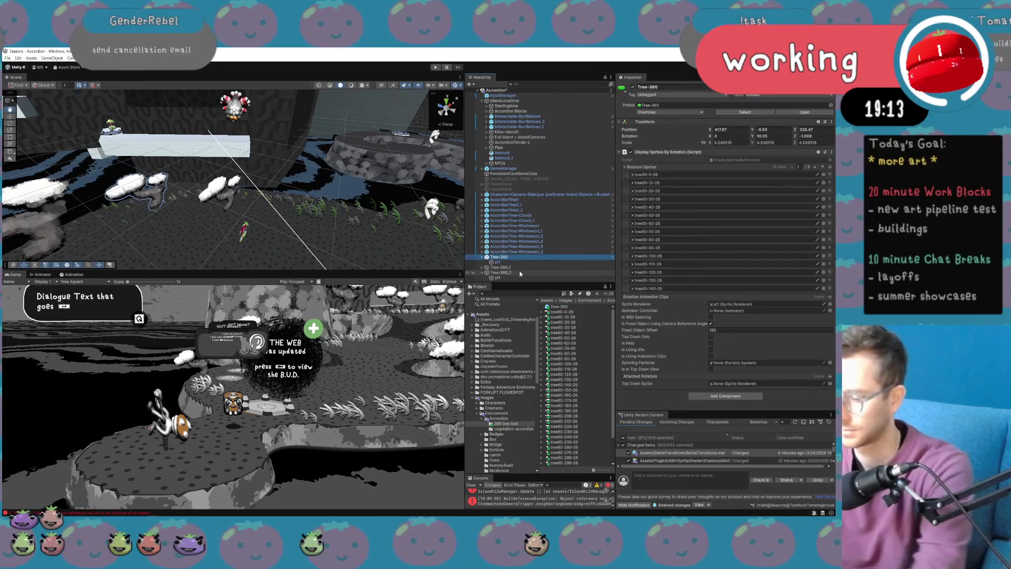
key(Delete)
shift+click(515, 262)
key(Delete)
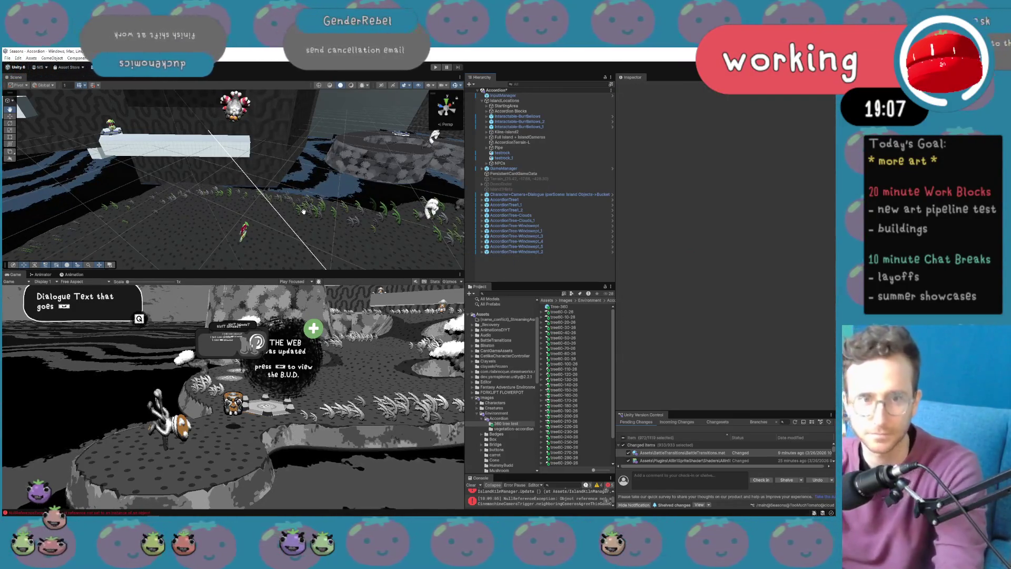
Orbit and zoom toward the island, then maximize the Scene view over the white block platforms.
mouse_move(303, 217)
mouse_down()
mouse_move(355, 157)
mouse_move(421, 156)
mouse_move(207, 161)
mouse_move(221, 153)
mouse_up()
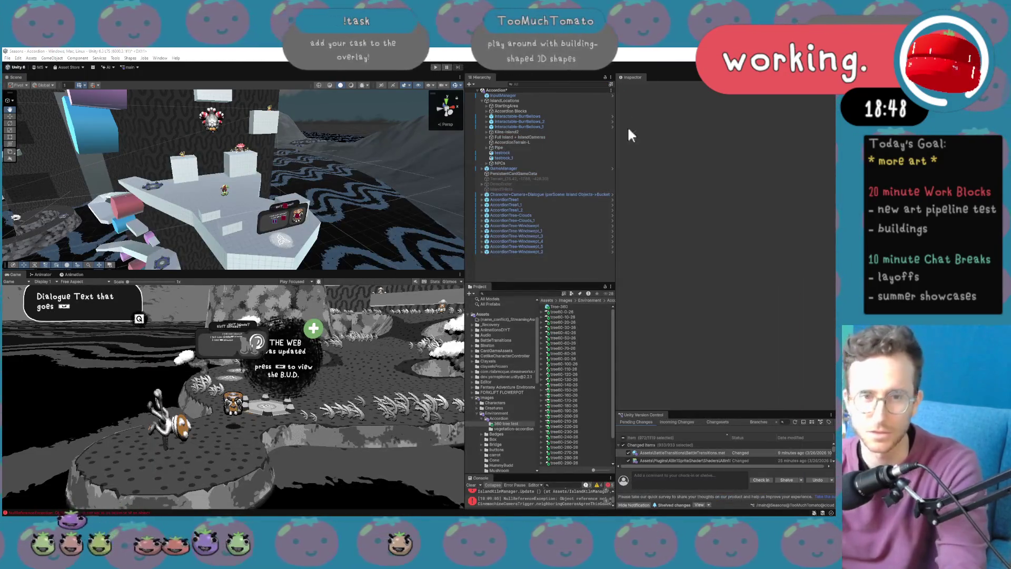
mouse_move(288, 214)
mouse_down()
mouse_move(295, 245)
mouse_move(324, 224)
mouse_move(380, 220)
mouse_move(178, 239)
mouse_up()
scroll(295, 222, up, 5)
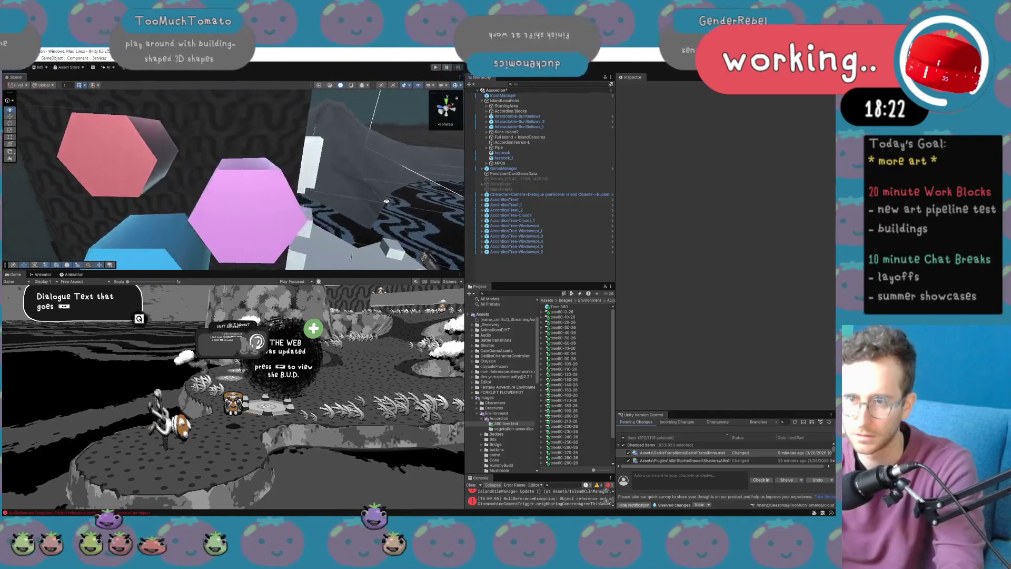
key(shift+space)
mouse_move(350, 204)
mouse_down()
mouse_move(343, 218)
mouse_move(454, 228)
mouse_move(278, 212)
mouse_up()
scroll(277, 211, down, 5)
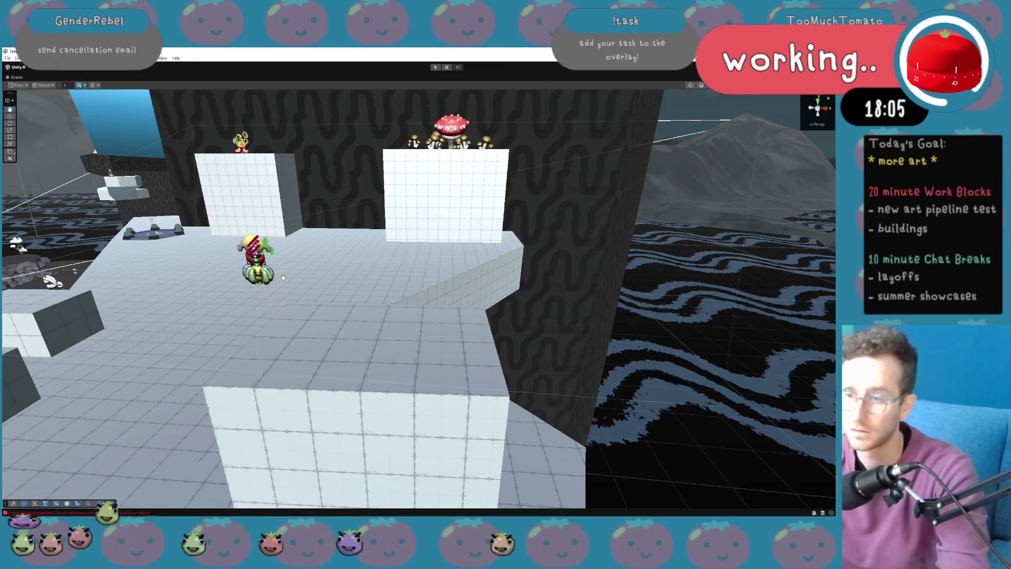
Orbit over the white blocks and Tutorial Title sign, then restore the full editor layout.
mouse_move(284, 277)
mouse_down()
mouse_move(311, 299)
mouse_move(273, 318)
mouse_up()
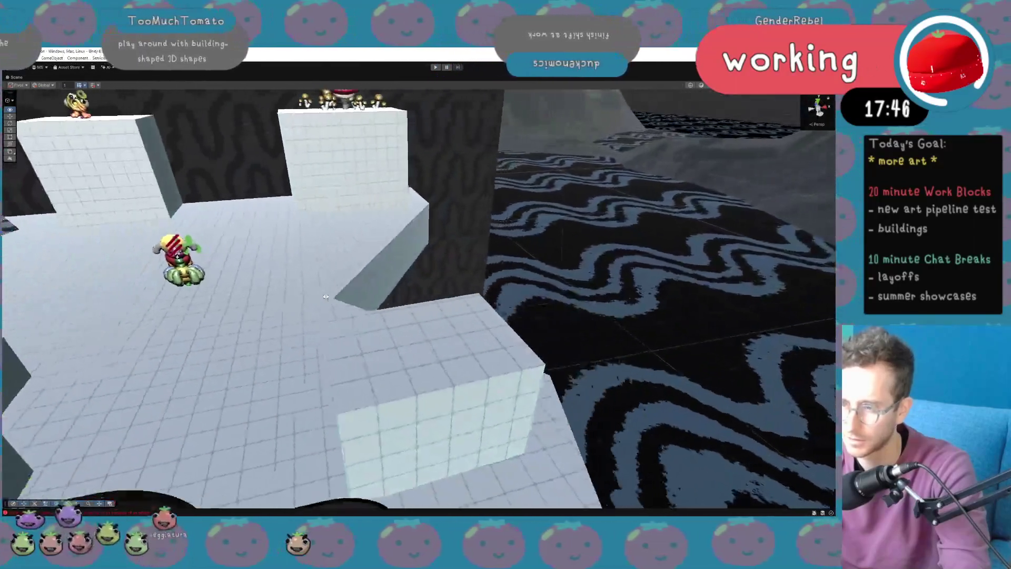
mouse_move(326, 297)
mouse_down()
mouse_move(347, 298)
mouse_move(310, 287)
mouse_up()
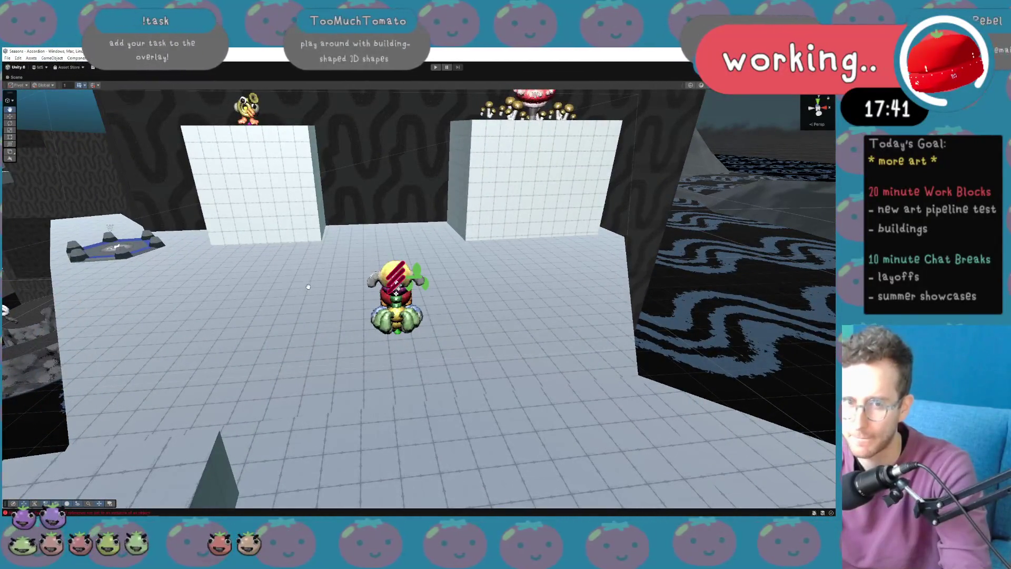
key(shift+space)
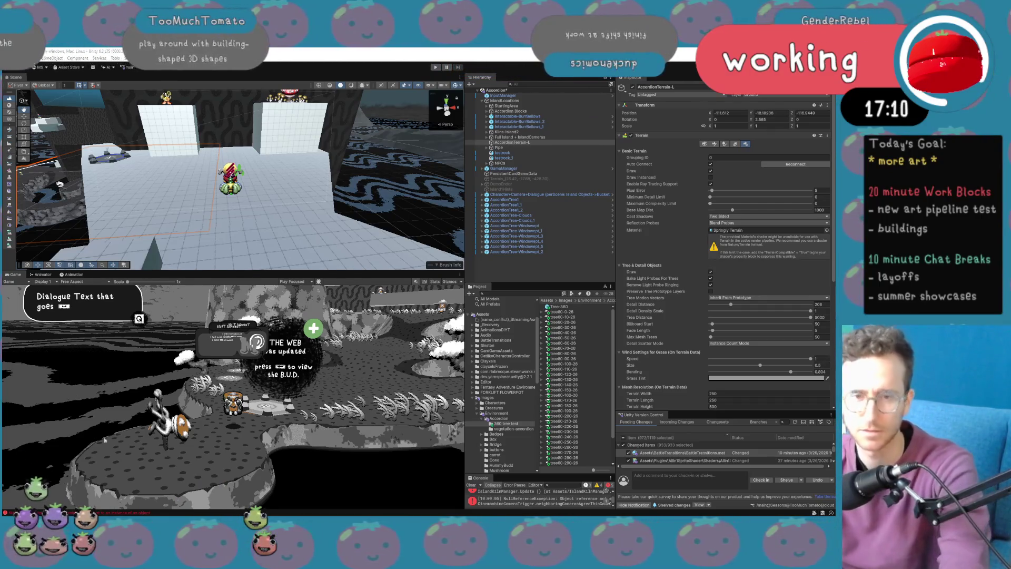
Search the Project for 'accordion' and open the ScreenshotStudio3 Accordion scene asset.
key(XF86AudioNext)
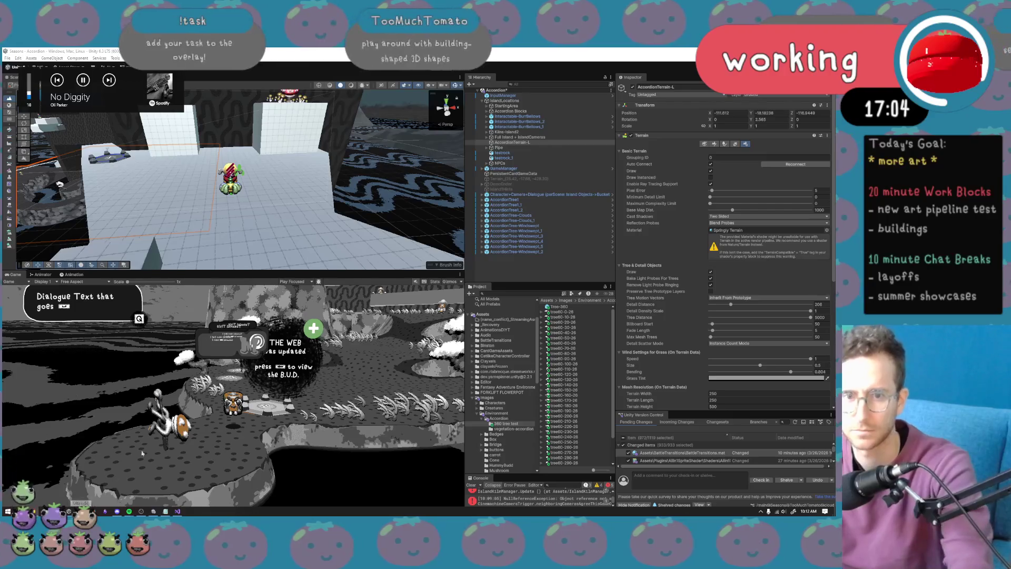
drag(324, 227, 338, 225)
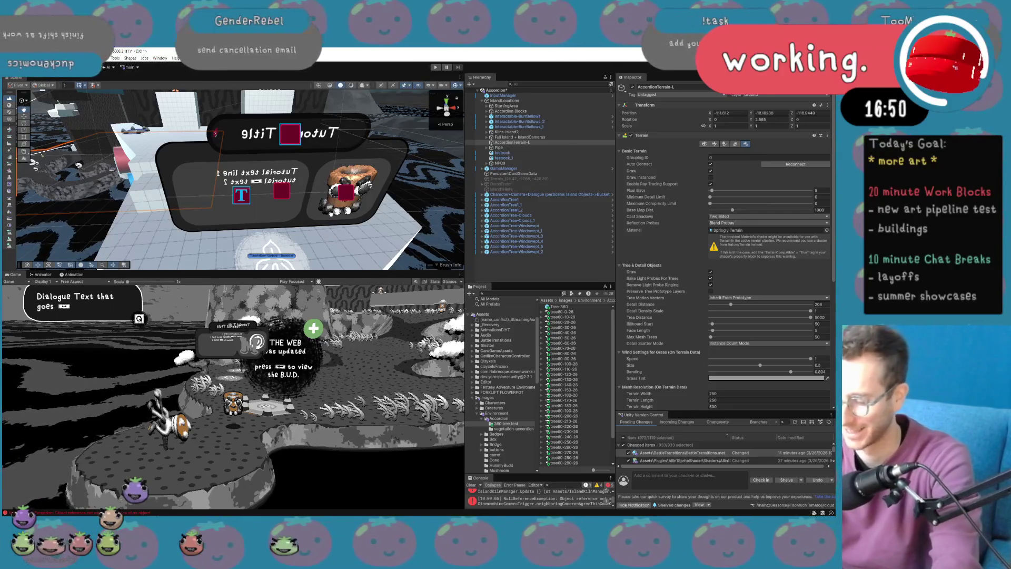
mouse_move(334, 227)
mouse_down()
mouse_move(361, 173)
mouse_move(358, 184)
mouse_up()
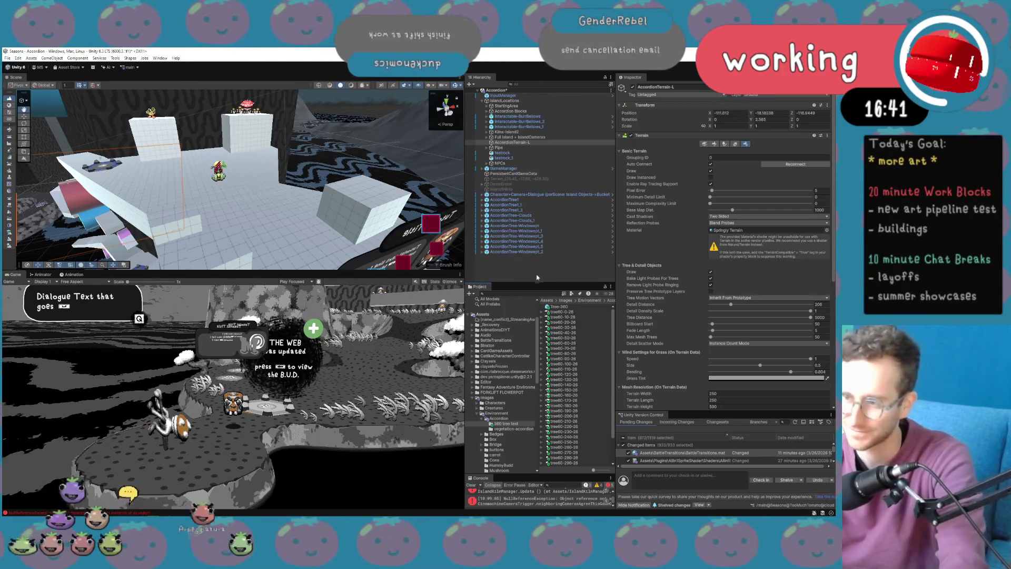
click(535, 292)
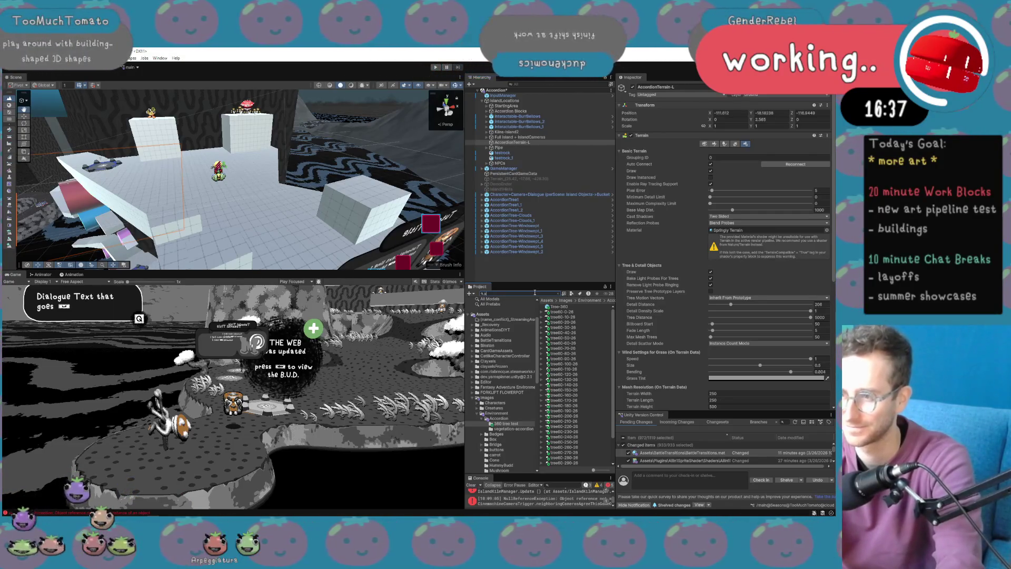
text(accordion)
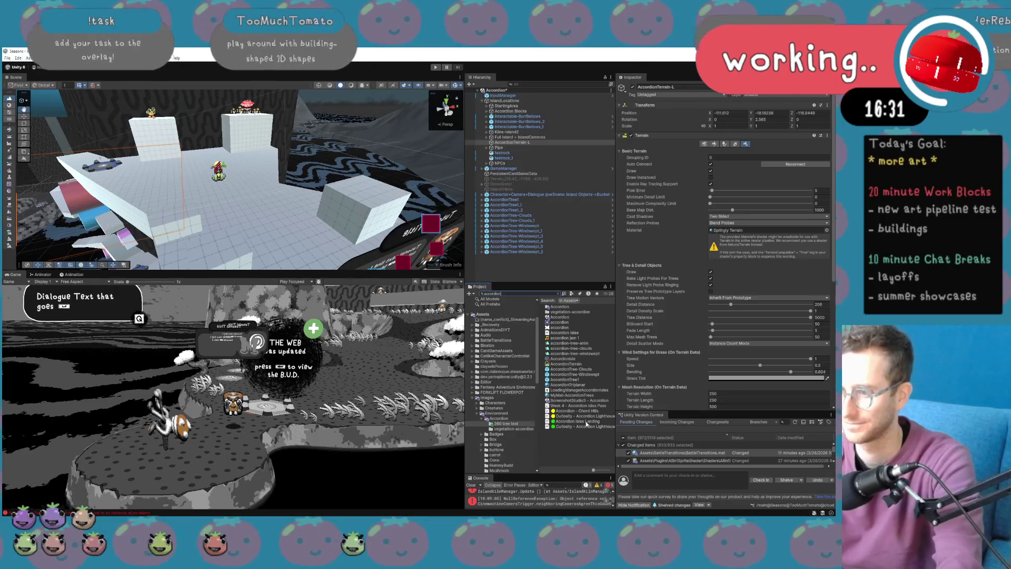
double_click(588, 400)
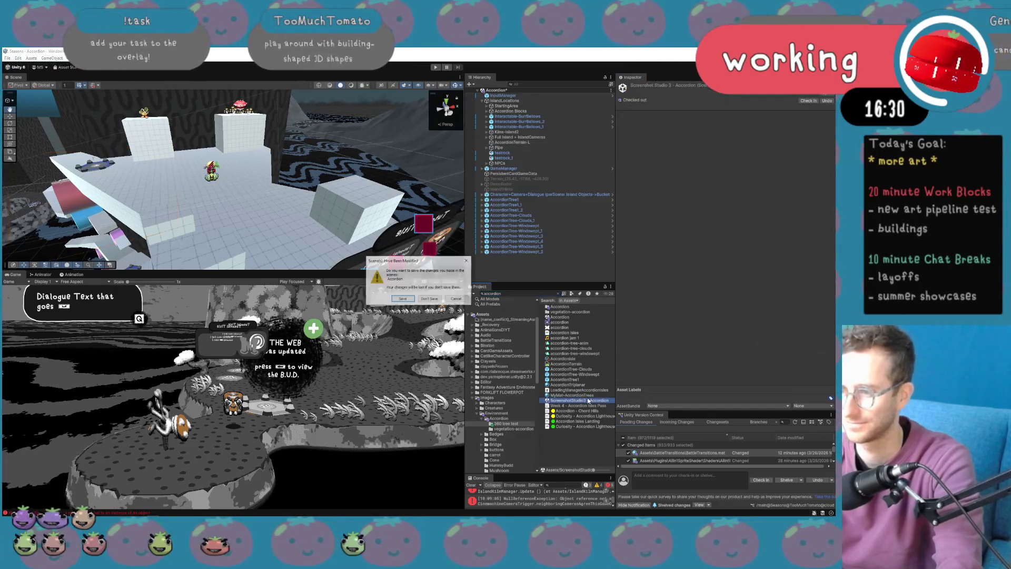
Answer the save prompt to load ScreenshotStudio3 Accordion, then set the Game view resolution to 256x256.
click(408, 300)
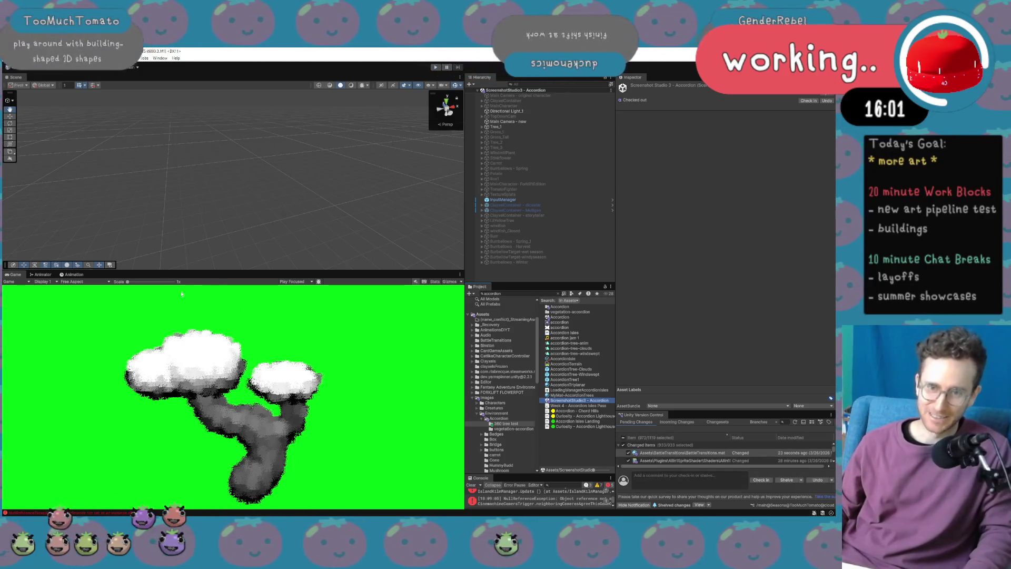
click(74, 275)
click(15, 274)
click(74, 281)
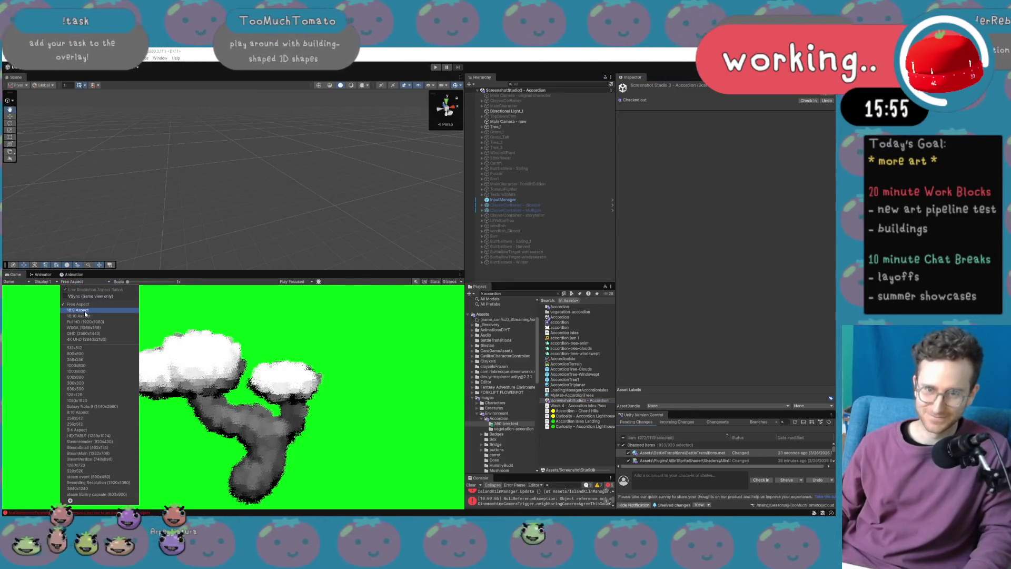
click(84, 310)
click(73, 282)
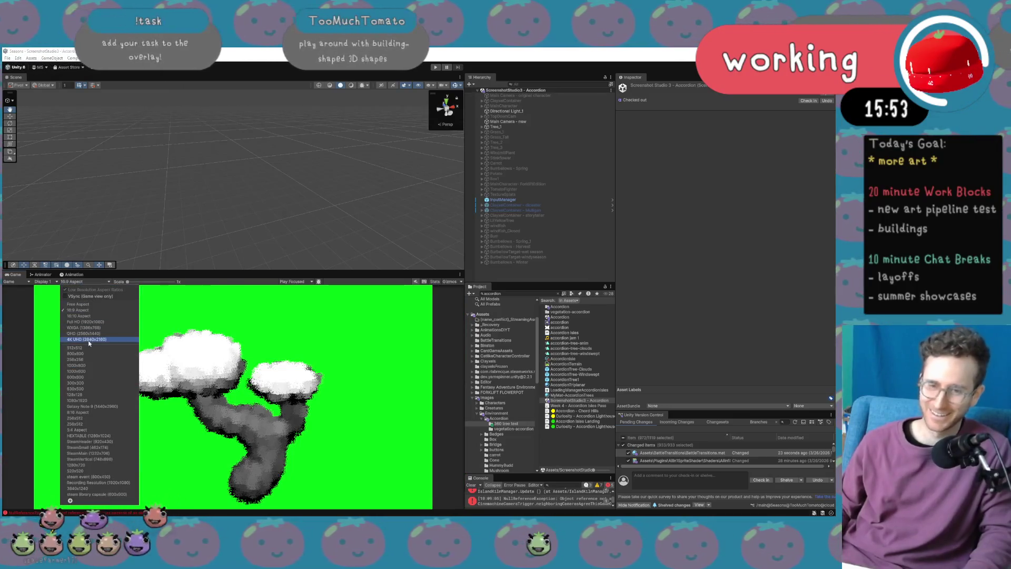
click(96, 360)
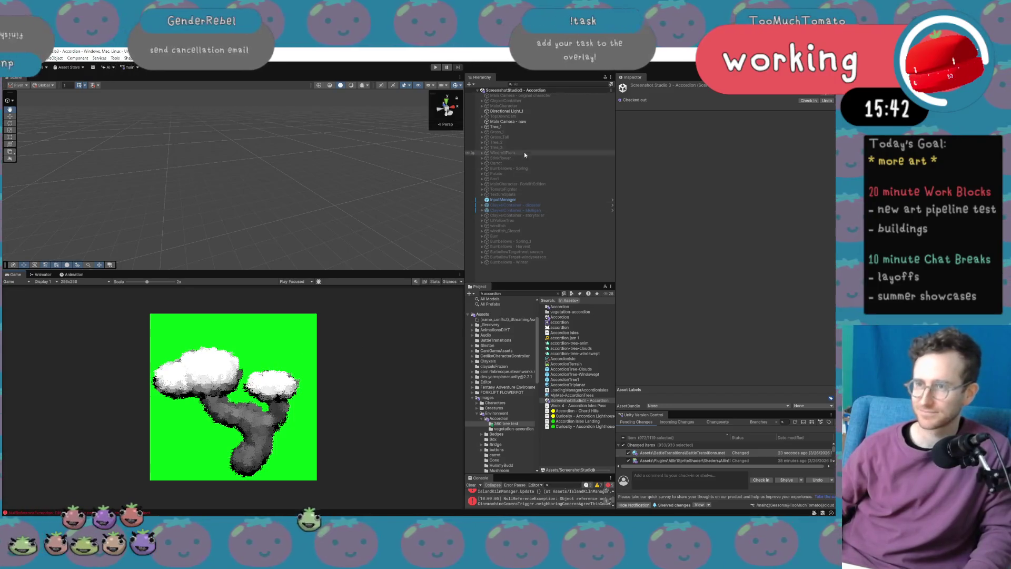
Hide Tree_1 and duplicate it as a new object named Box.
click(524, 127)
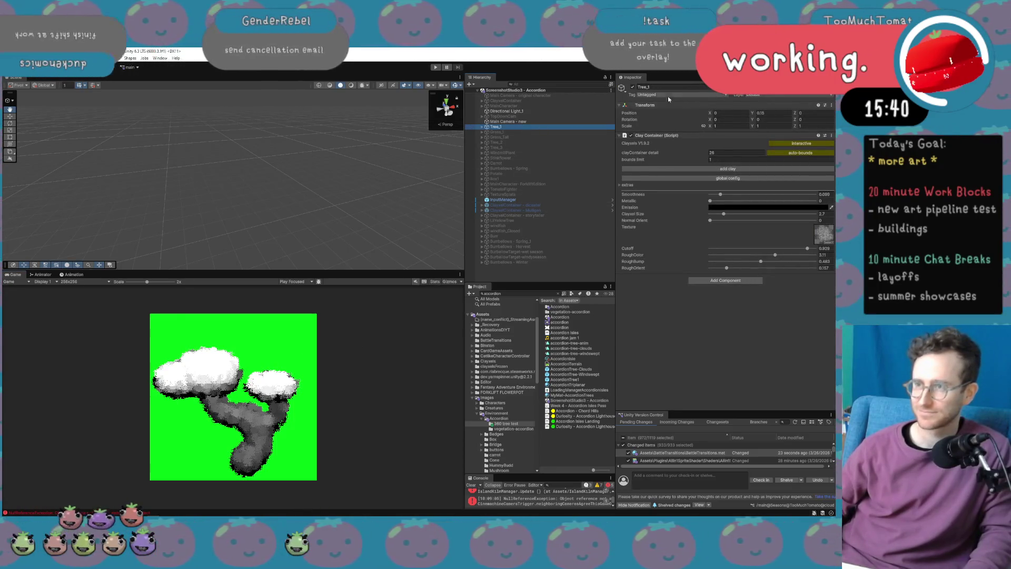
click(633, 87)
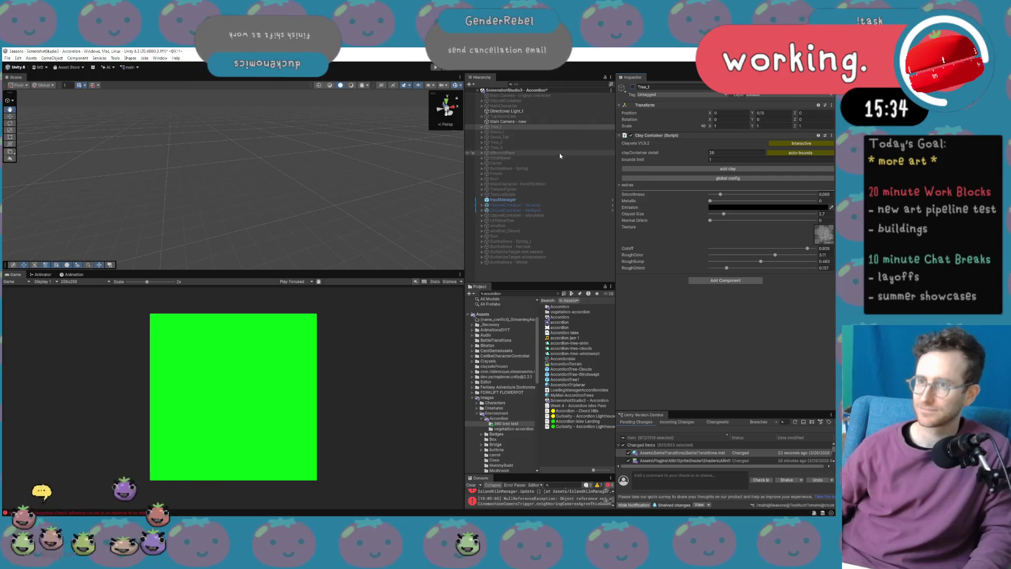
click(549, 128)
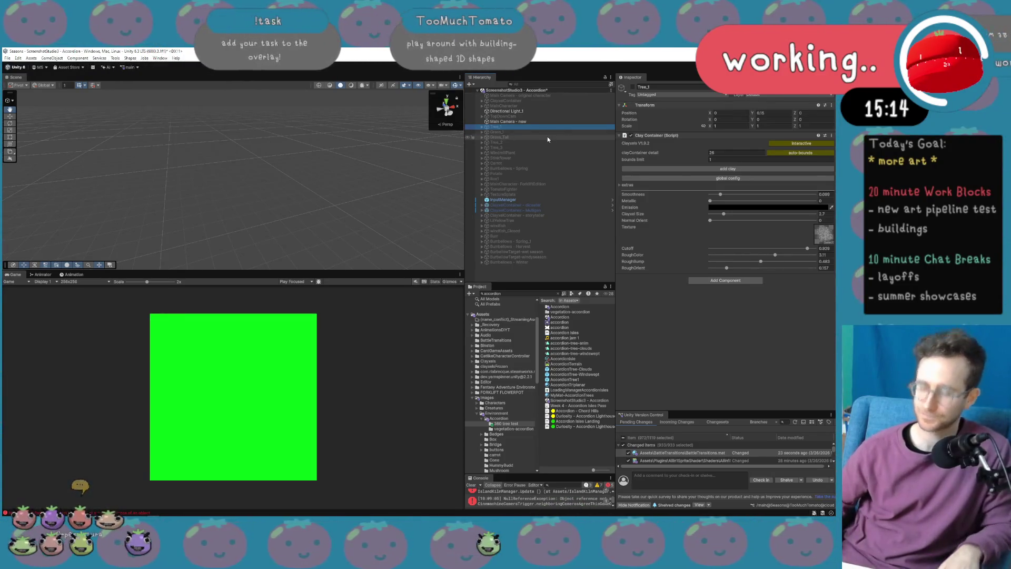
key(ctrl+d)
click(508, 130)
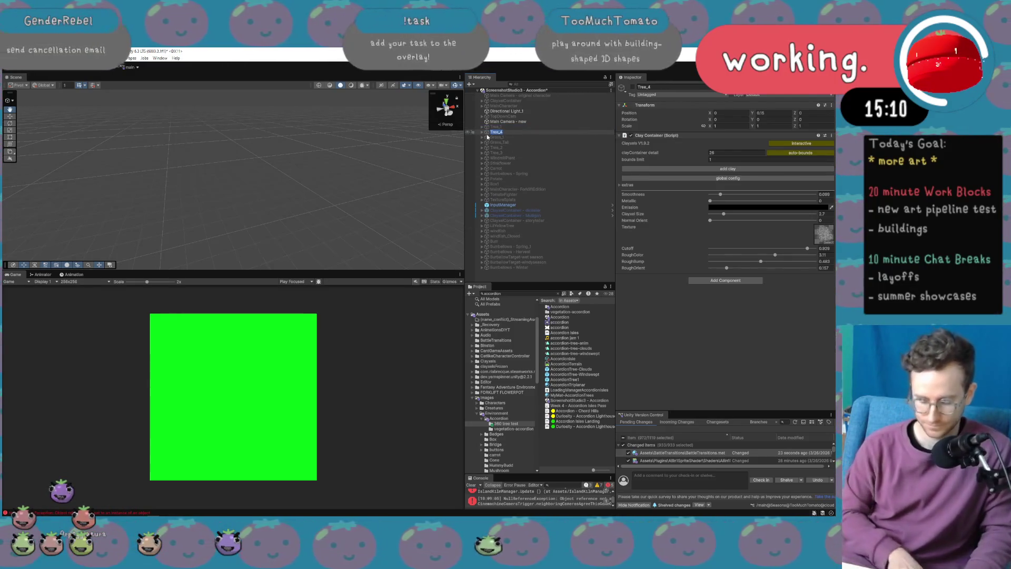
text(Bu)
text(x)
key(Return)
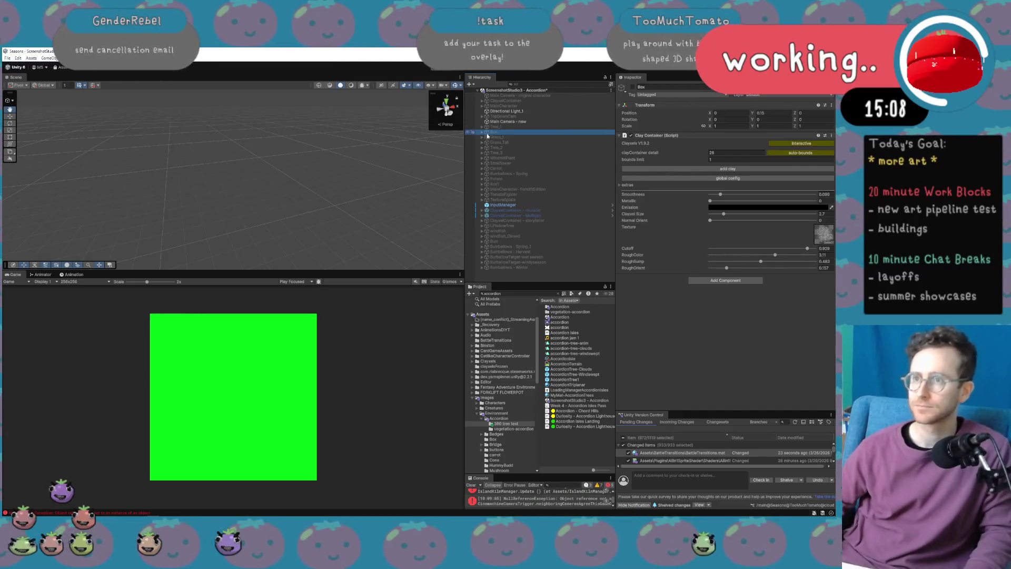
Delete all the trunk and leaf children from Box.
click(482, 132)
click(506, 137)
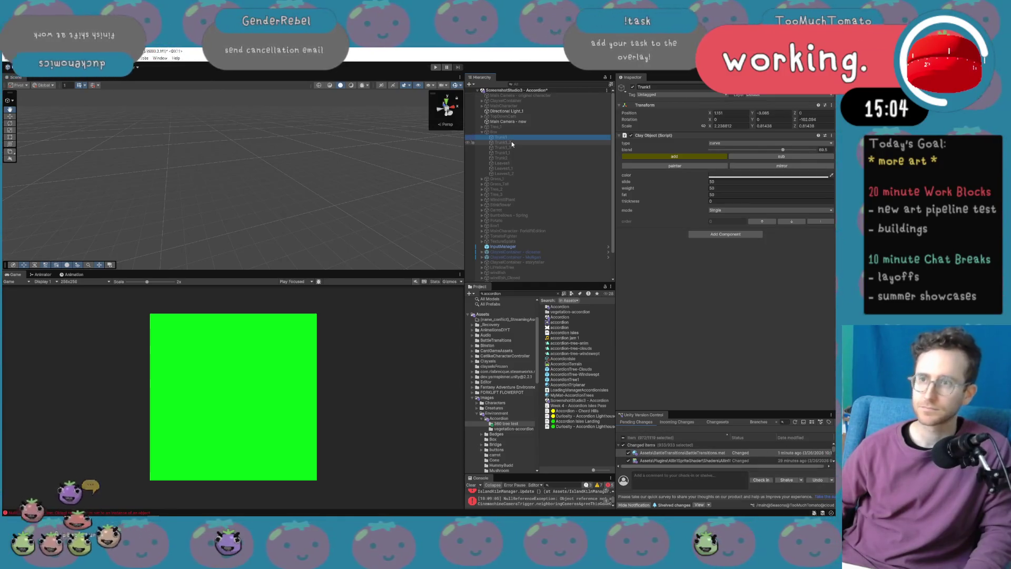
click(511, 141)
click(514, 132)
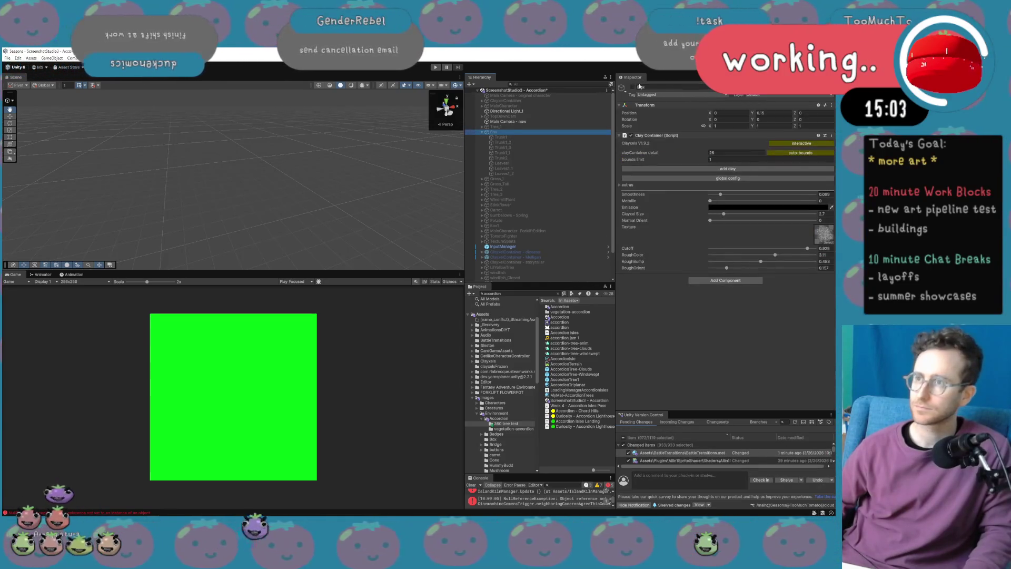
click(534, 137)
shift+click(531, 174)
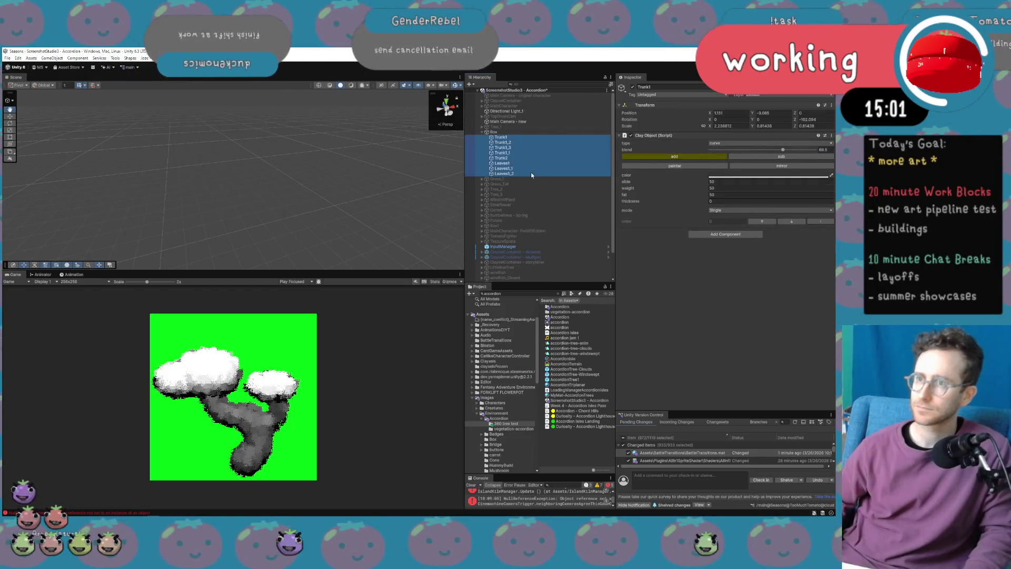
key(Delete)
click(542, 132)
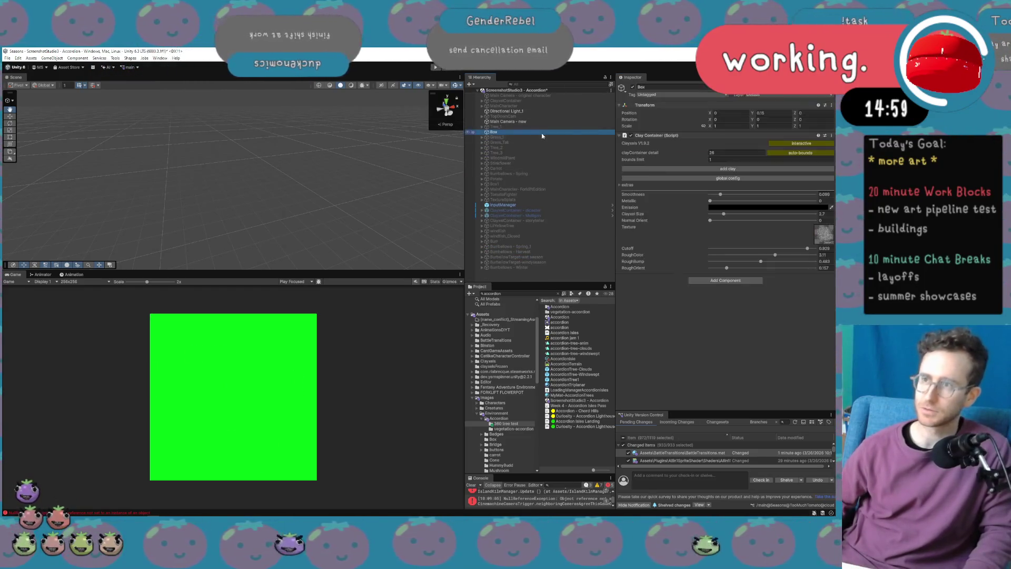
Add a clay cube to Box, scale it to about 4.68 and lower it, then add a second cube.
click(660, 168)
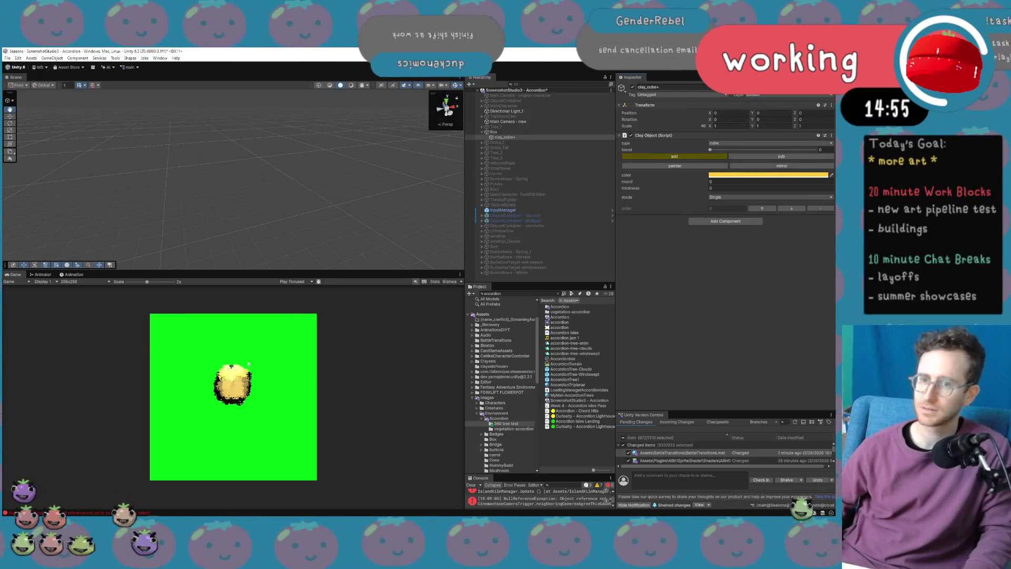
key(r)
drag(233, 179, 329, 166)
key(w)
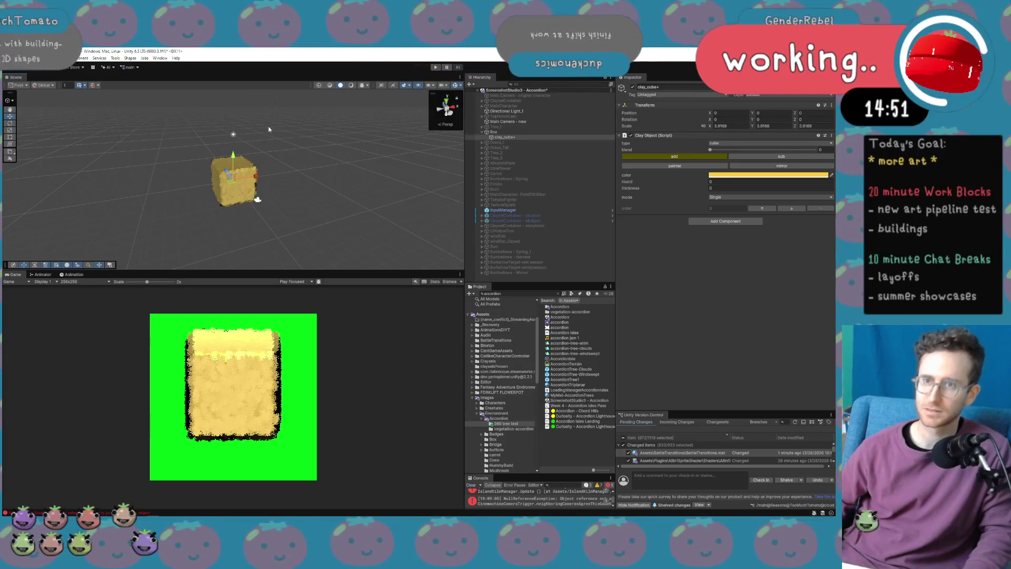
drag(233, 168, 235, 176)
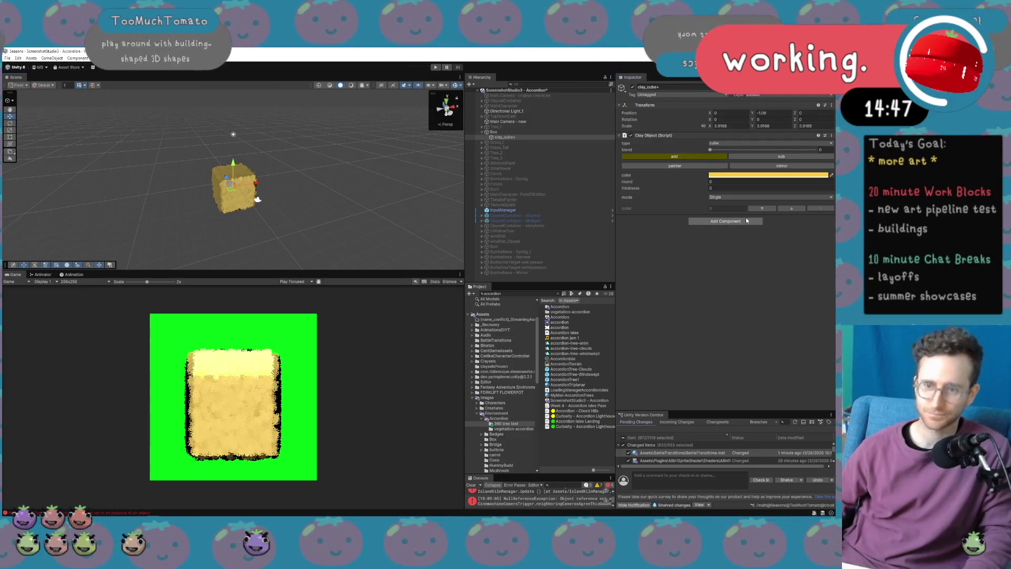
key(r)
drag(233, 188, 247, 182)
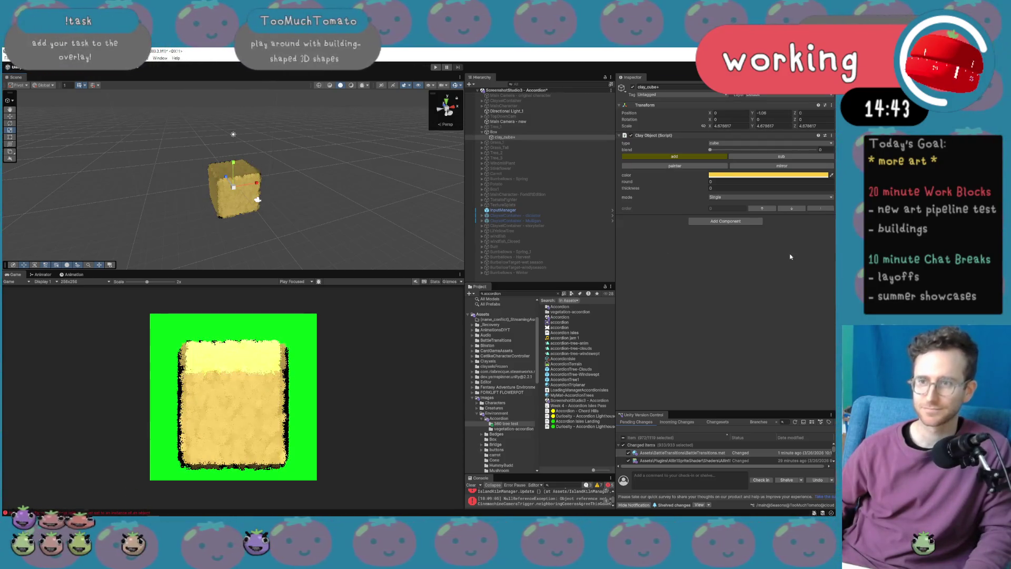
click(565, 133)
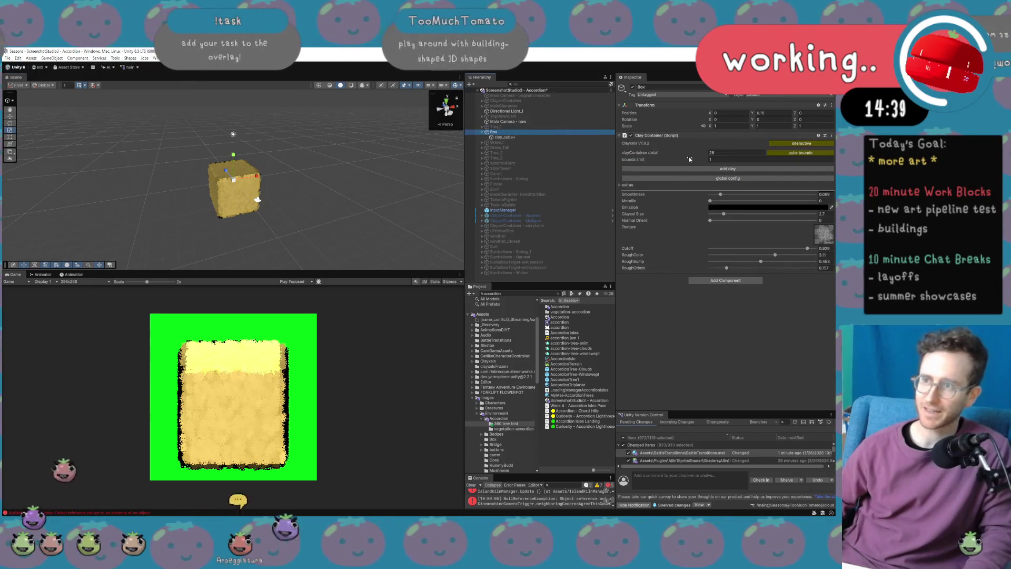
click(647, 169)
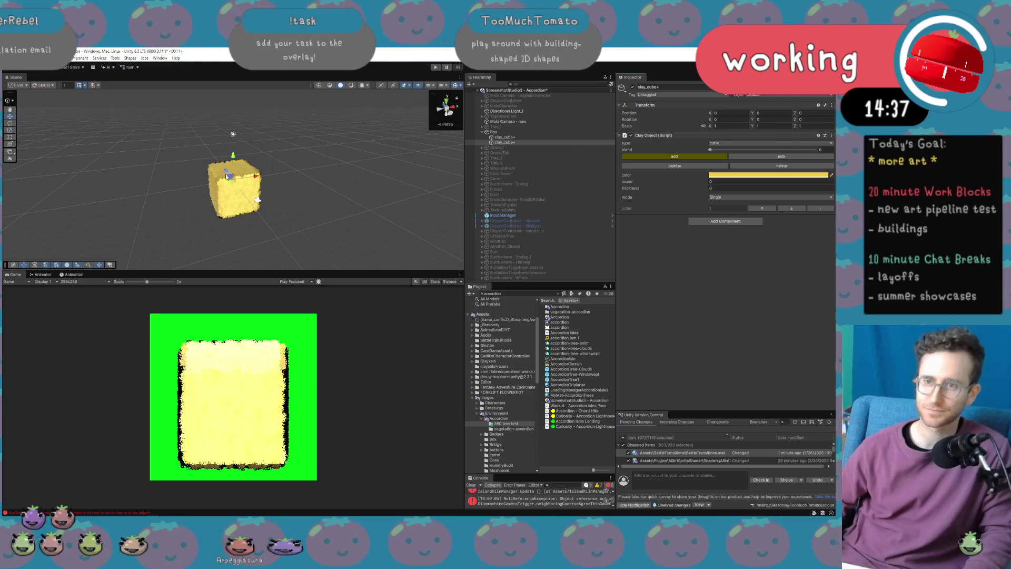
Push the new clay cube into the box front, make it subtractive and darken its colour.
mouse_move(226, 171)
mouse_down()
mouse_move(231, 181)
mouse_move(242, 171)
mouse_move(243, 189)
mouse_up()
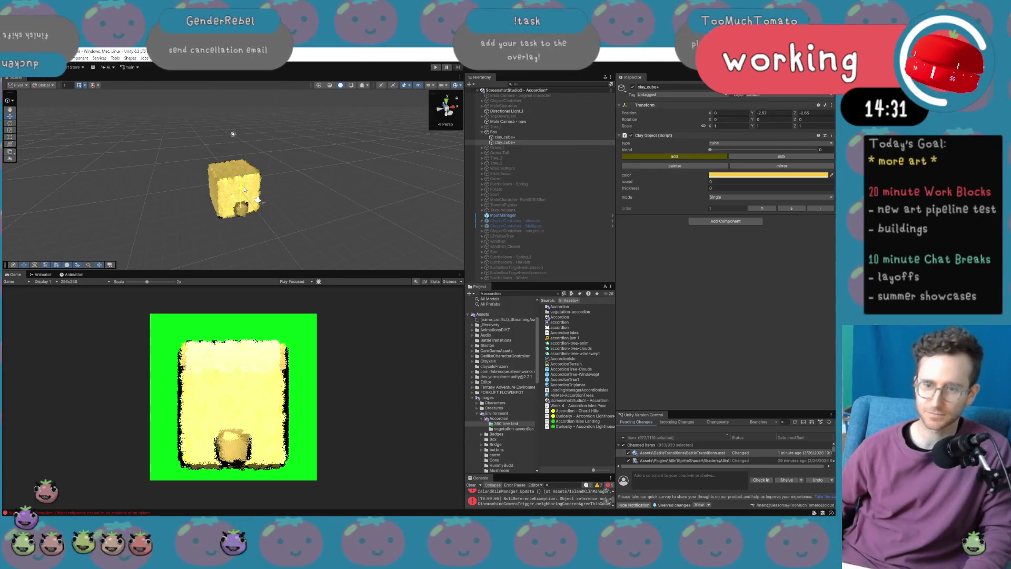
click(769, 156)
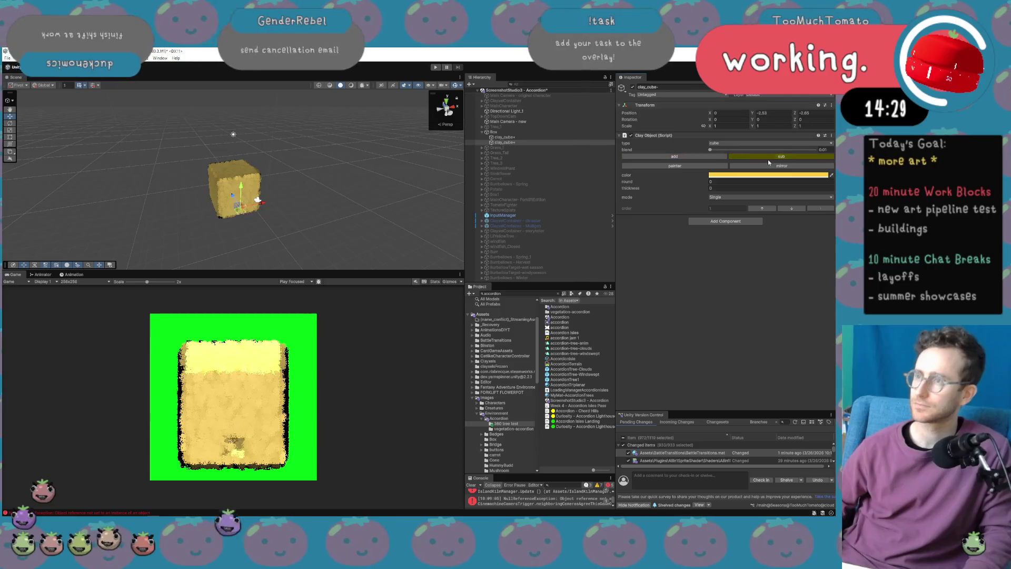
click(710, 150)
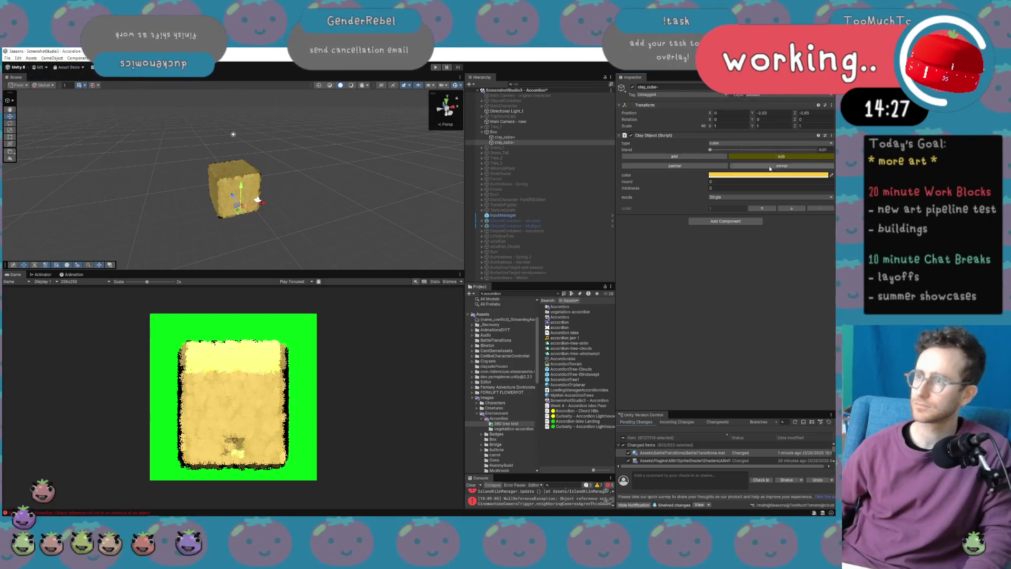
click(764, 174)
drag(805, 212, 793, 228)
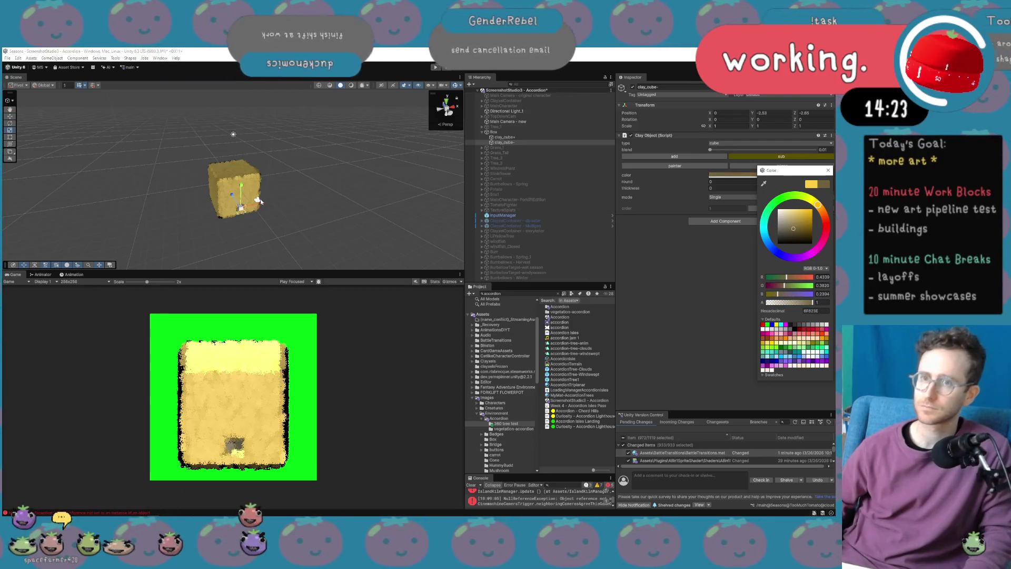
Scale the door cube taller and wider, set it to black and raise it.
key(r)
drag(241, 184, 246, 154)
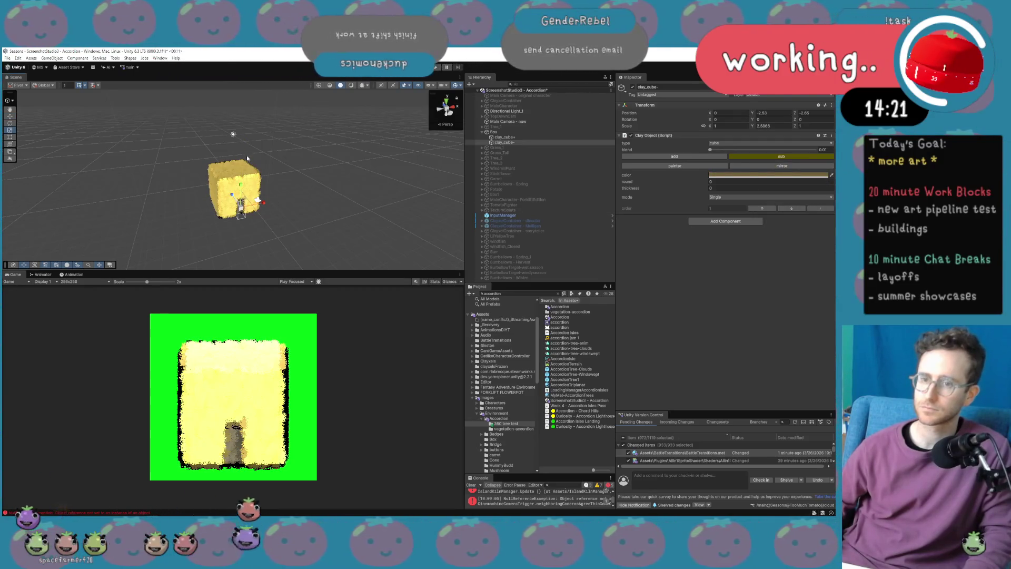
drag(266, 205, 274, 198)
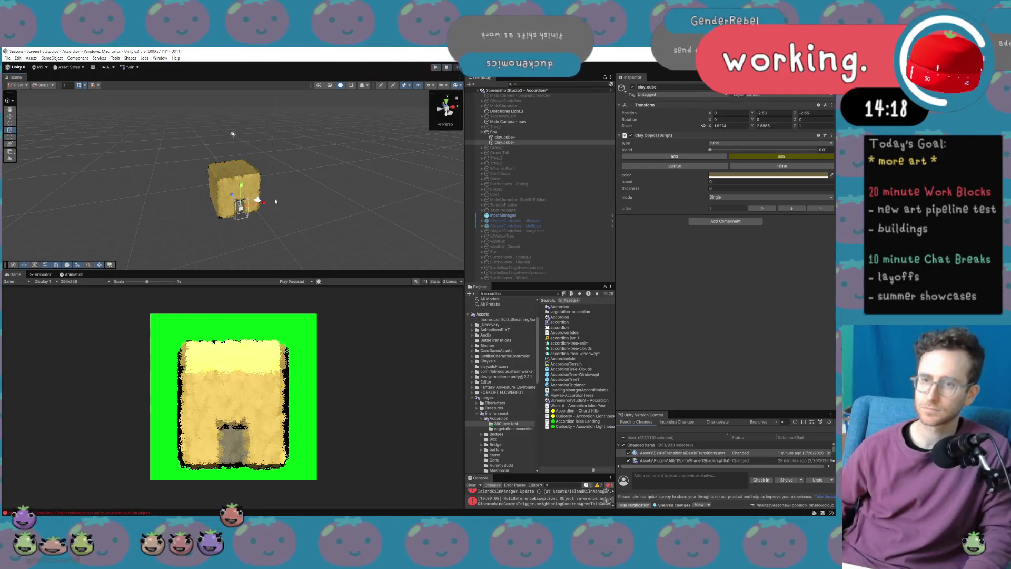
key(w)
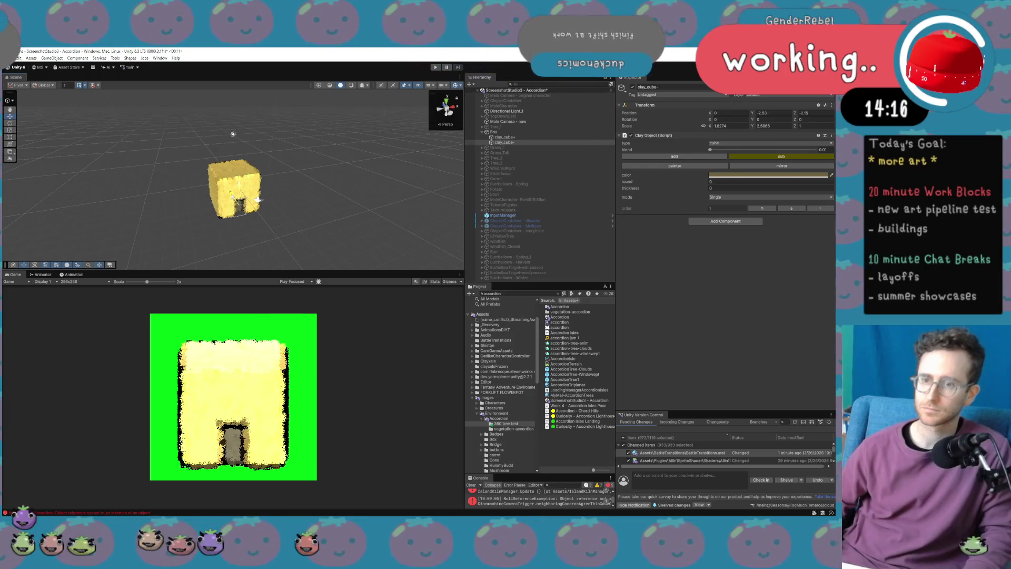
drag(231, 196, 232, 197)
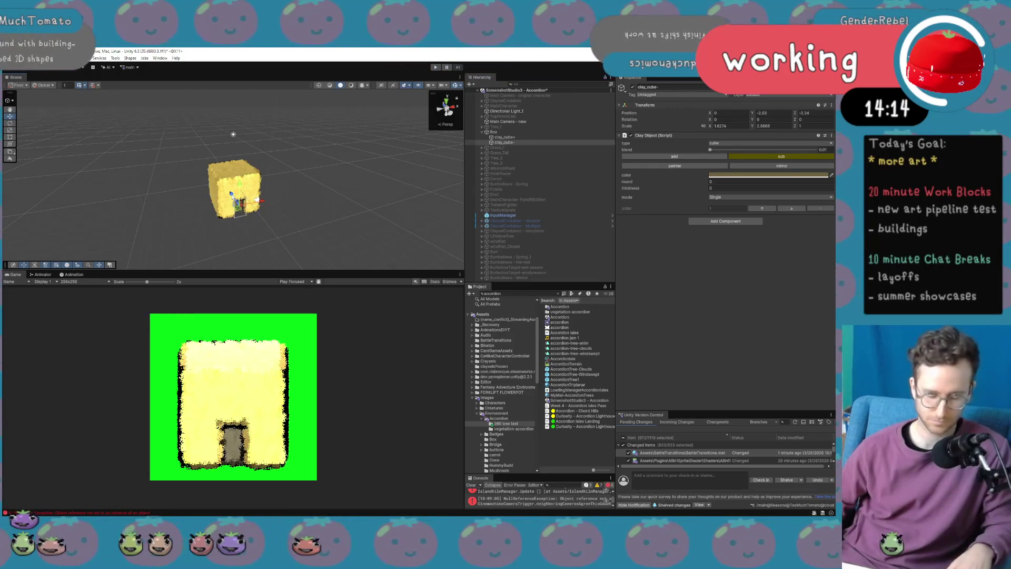
click(759, 177)
drag(785, 234, 780, 252)
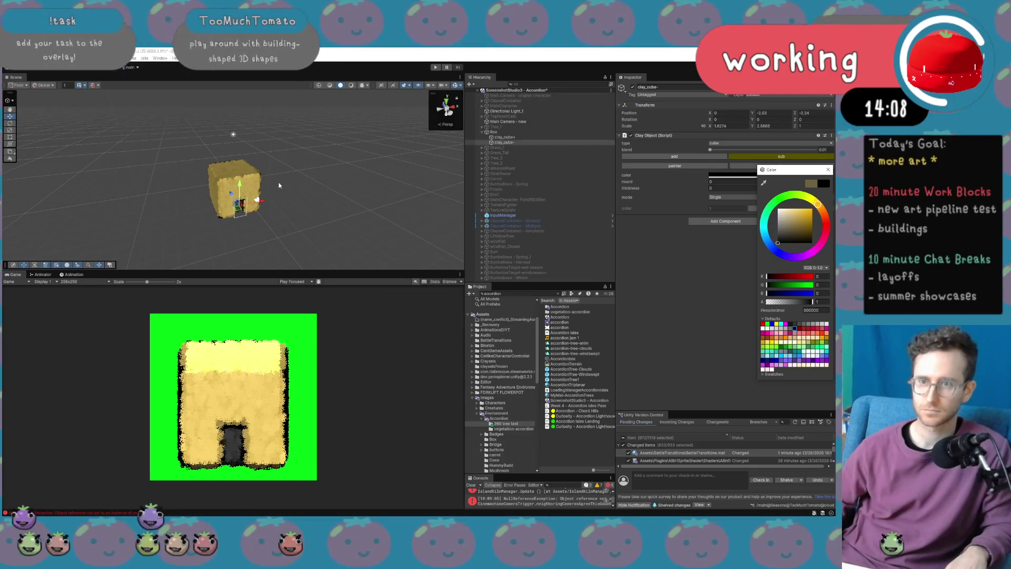
drag(240, 186, 241, 165)
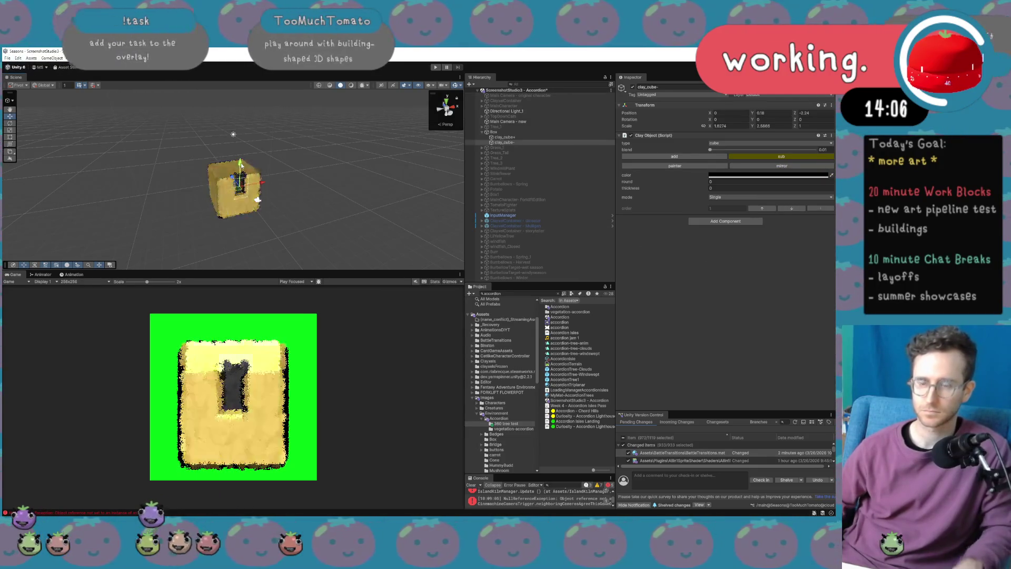
Undo the door raise, then duplicate the door into a shortened window cube and copy it rightward.
key(ctrl+z)
key(ctrl+d)
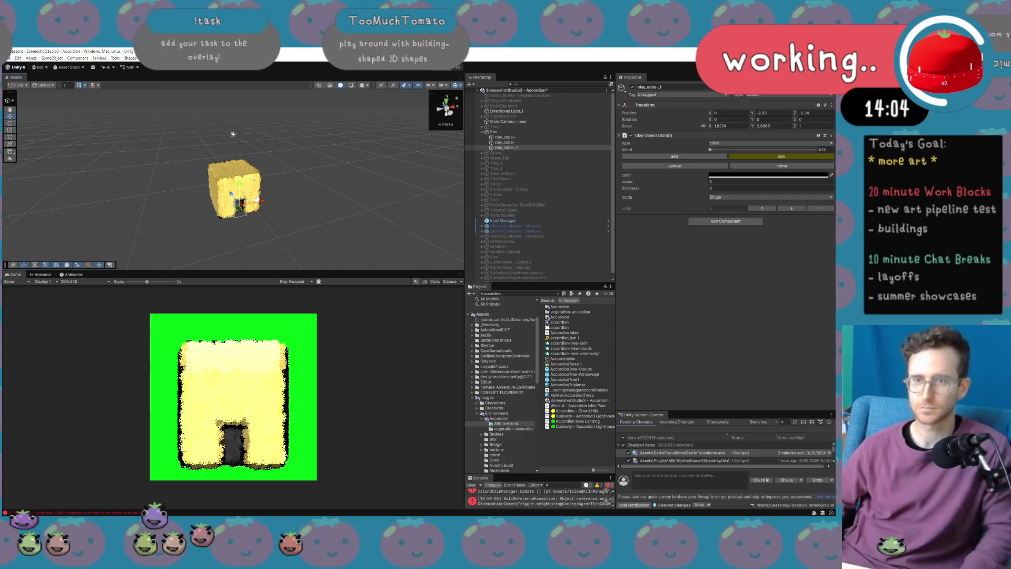
mouse_move(239, 184)
mouse_down()
mouse_move(239, 163)
mouse_move(260, 193)
mouse_up()
key(r)
key(w)
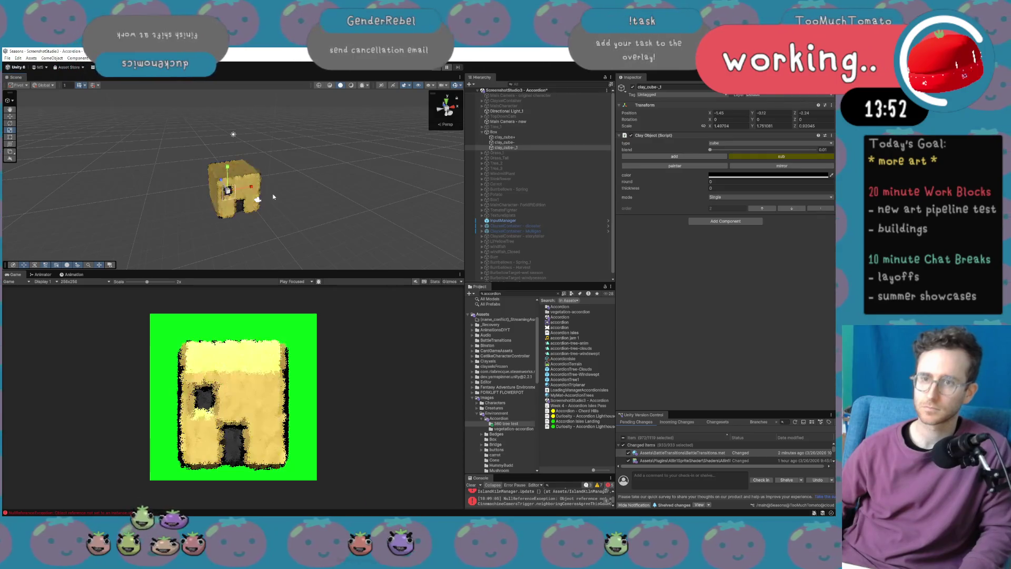
key(ctrl+d)
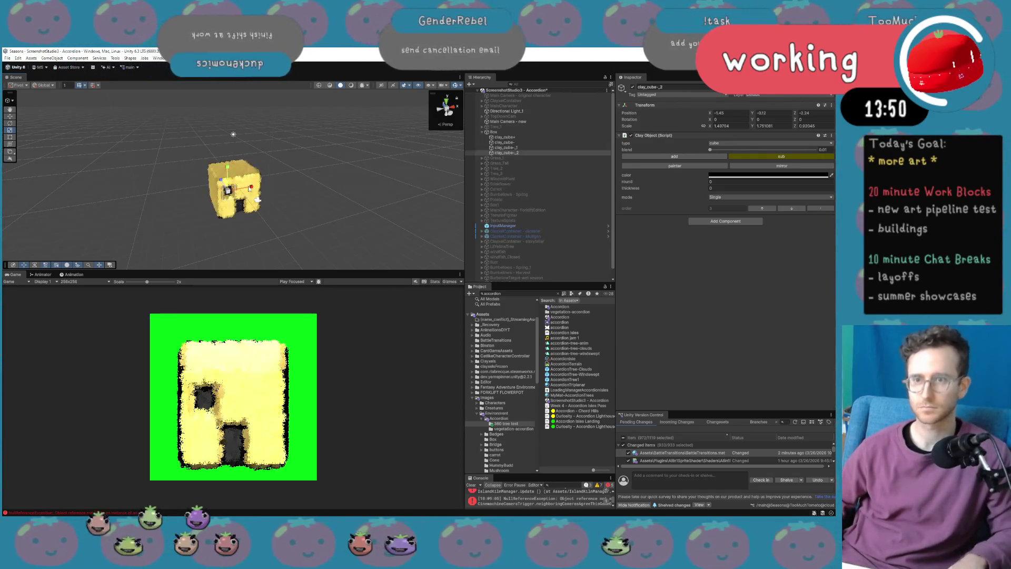
drag(253, 188, 272, 186)
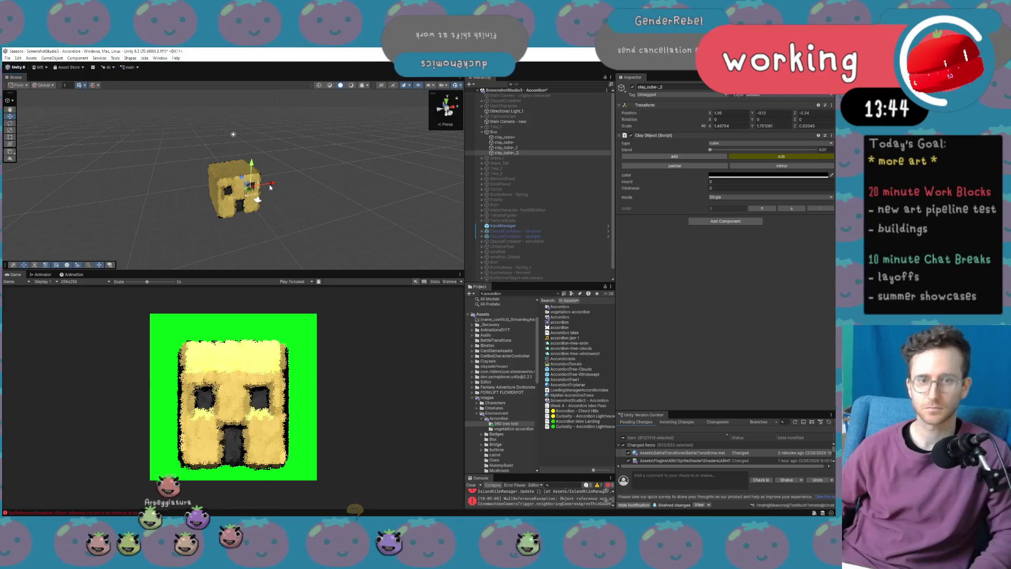
mouse_move(267, 192)
mouse_down()
mouse_move(300, 188)
mouse_move(241, 188)
mouse_up()
Duplicate the subtractive cube again, shift the copy right along X, and re-frame the box front.
key(ctrl+d)
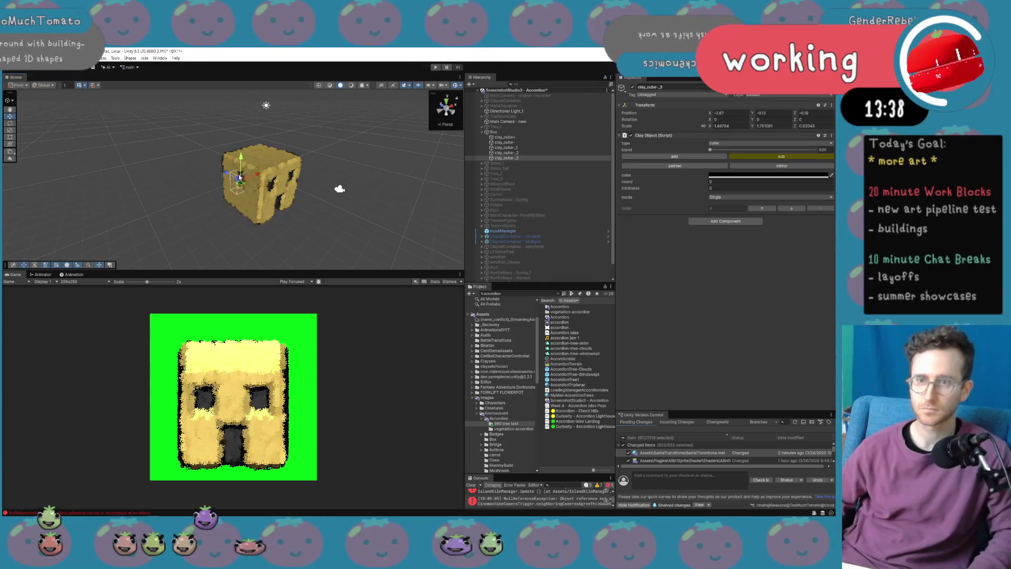
key(r)
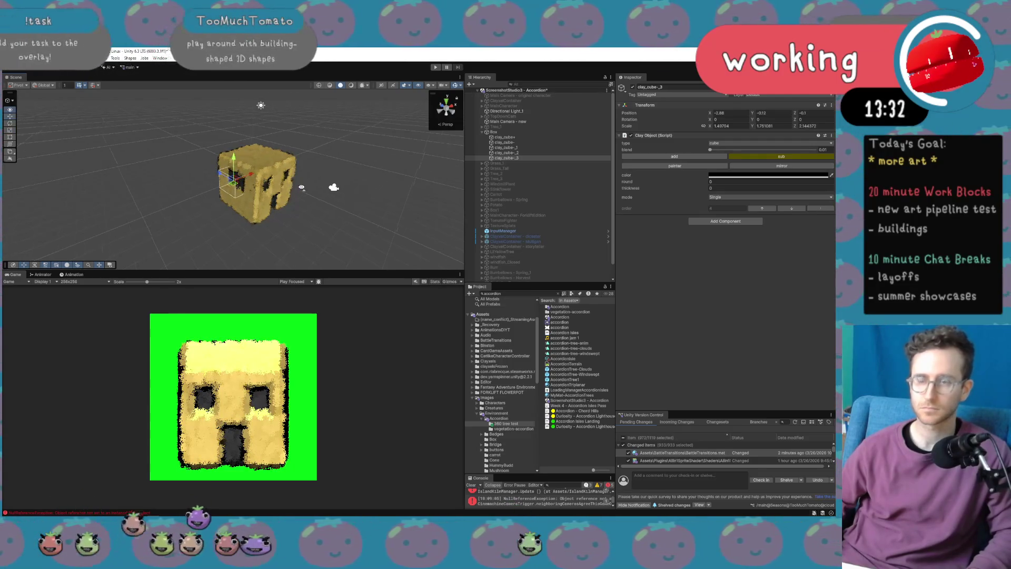
mouse_move(239, 185)
mouse_down()
mouse_move(258, 184)
mouse_move(222, 174)
mouse_move(212, 120)
mouse_up()
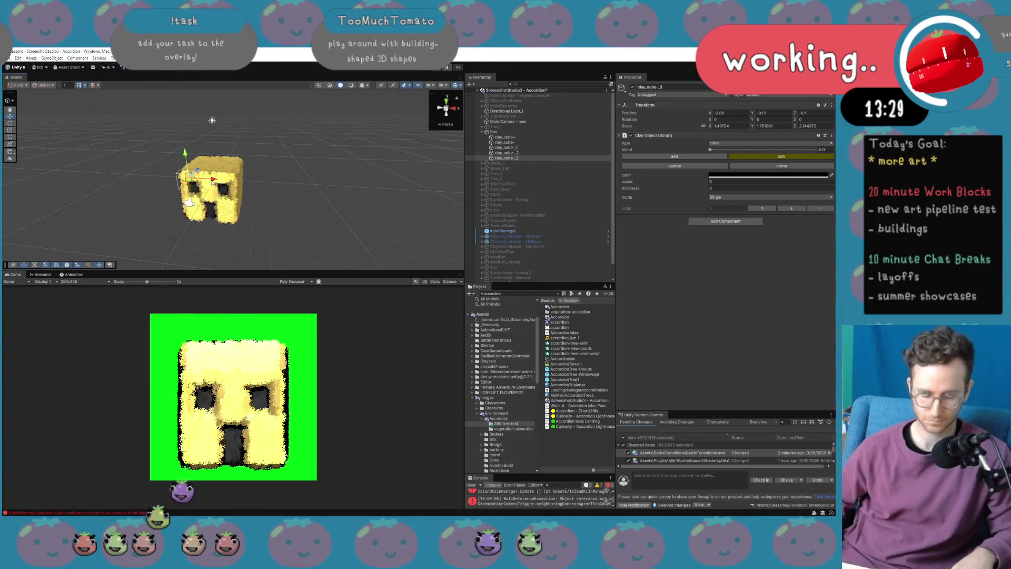
key(ctrl+d)
mouse_move(243, 181)
mouse_down()
mouse_move(259, 183)
mouse_move(145, 166)
mouse_move(221, 168)
mouse_up()
scroll(145, 166, down, 5)
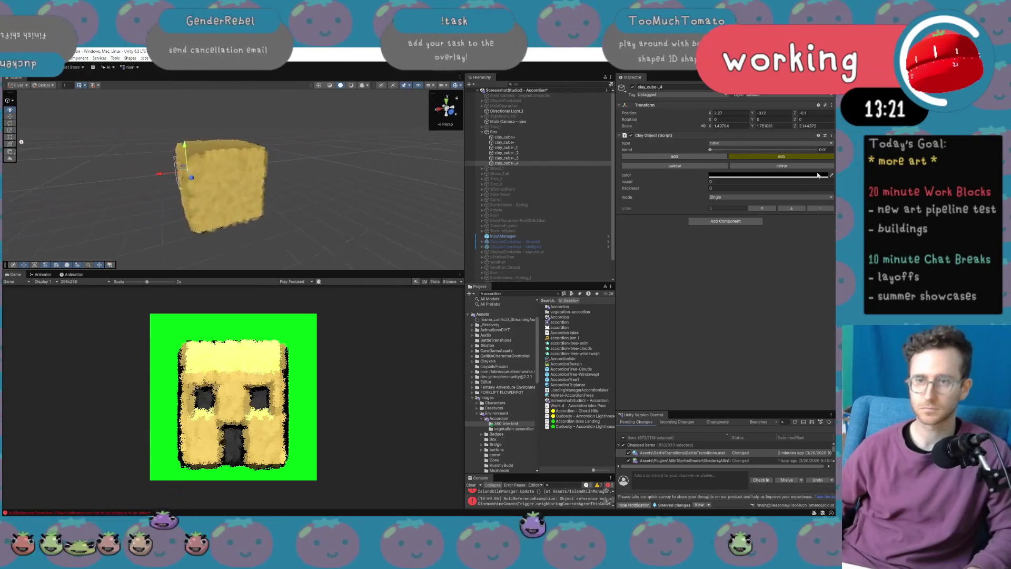
drag(343, 161, 303, 165)
scroll(303, 165, down, 5)
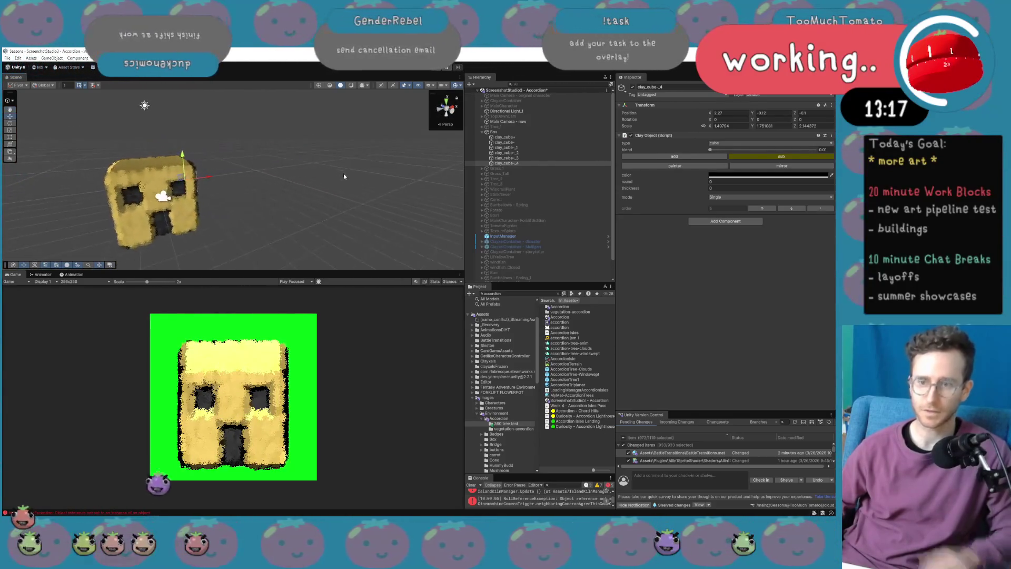
Recolour the main clay_cube+ from yellow to light grey, then reselect Box.
click(532, 137)
click(728, 176)
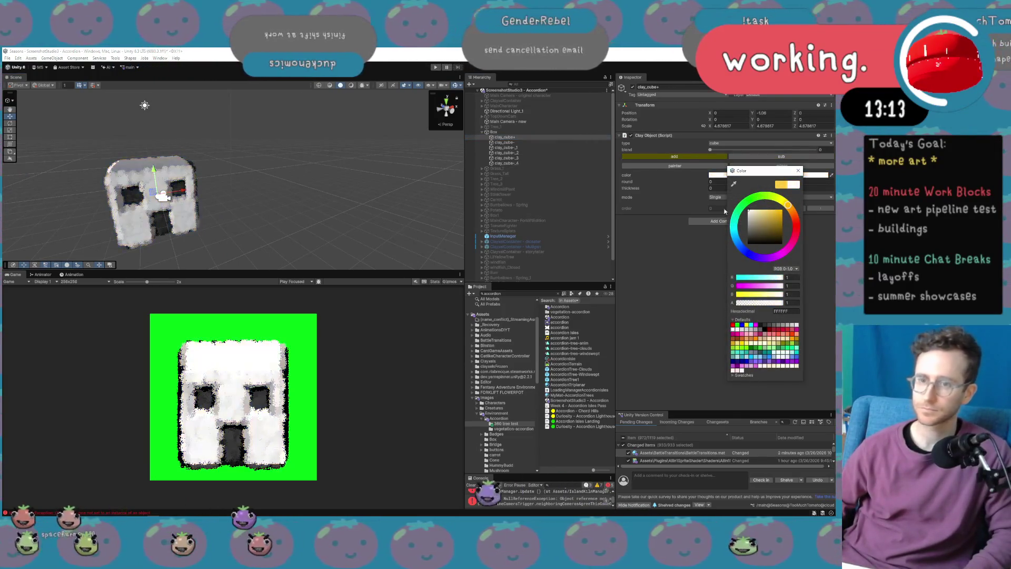
drag(716, 209, 708, 220)
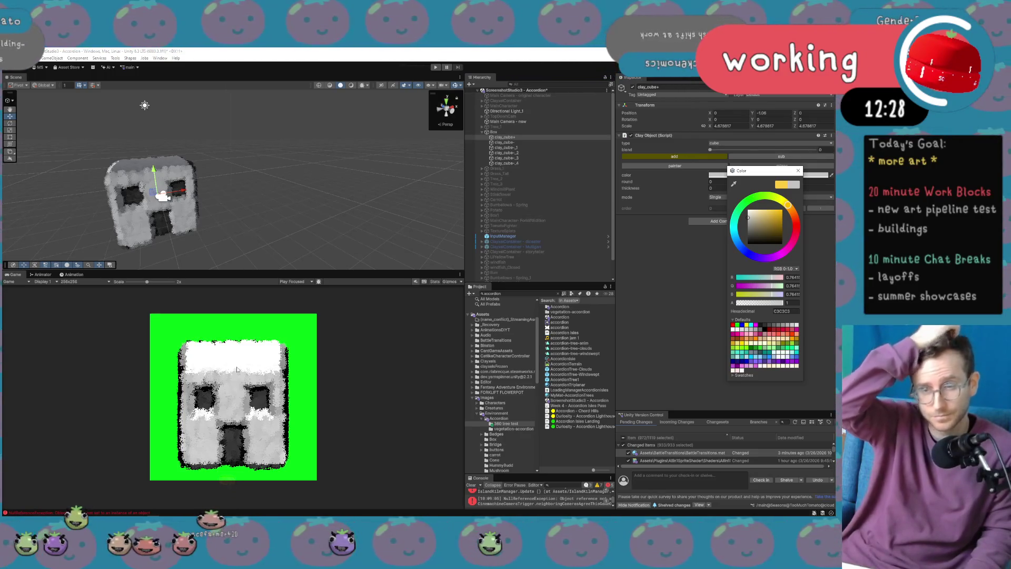
click(532, 132)
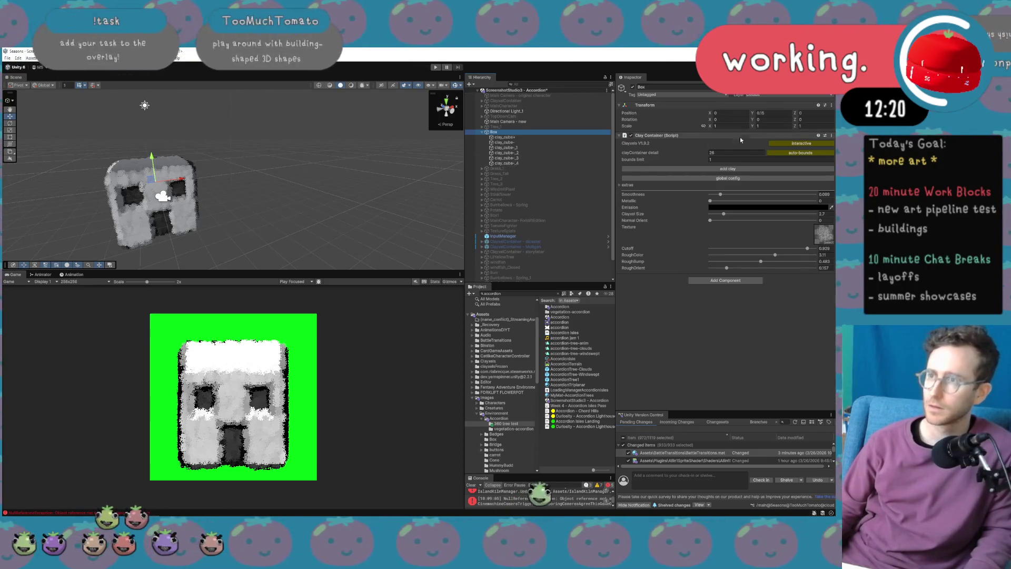
Rename the Box clay object to BoxHouse1.
mouse_move(753, 121)
mouse_down()
mouse_move(843, 123)
mouse_move(147, 128)
mouse_move(579, 154)
mouse_move(710, 190)
mouse_up()
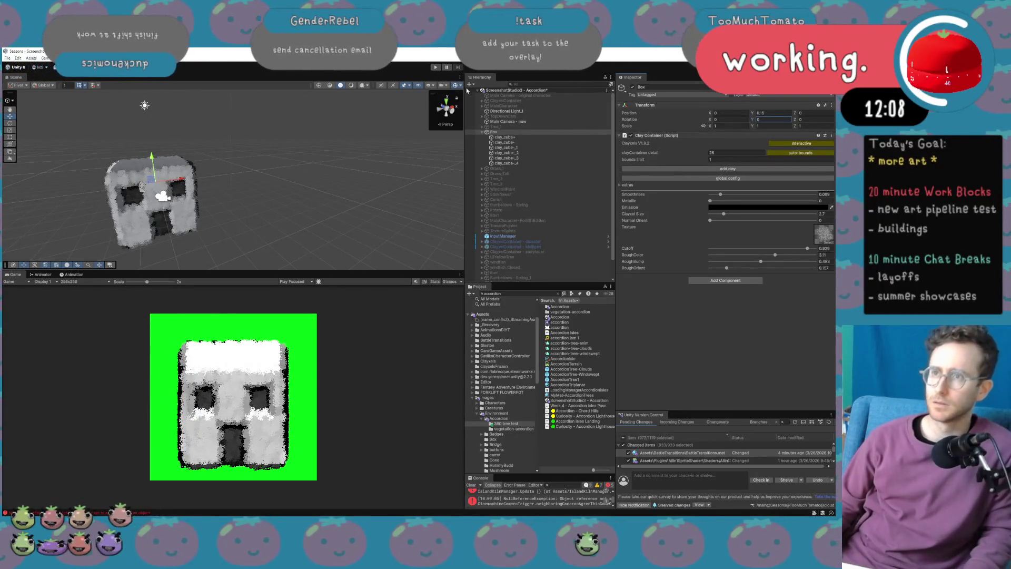
click(509, 133)
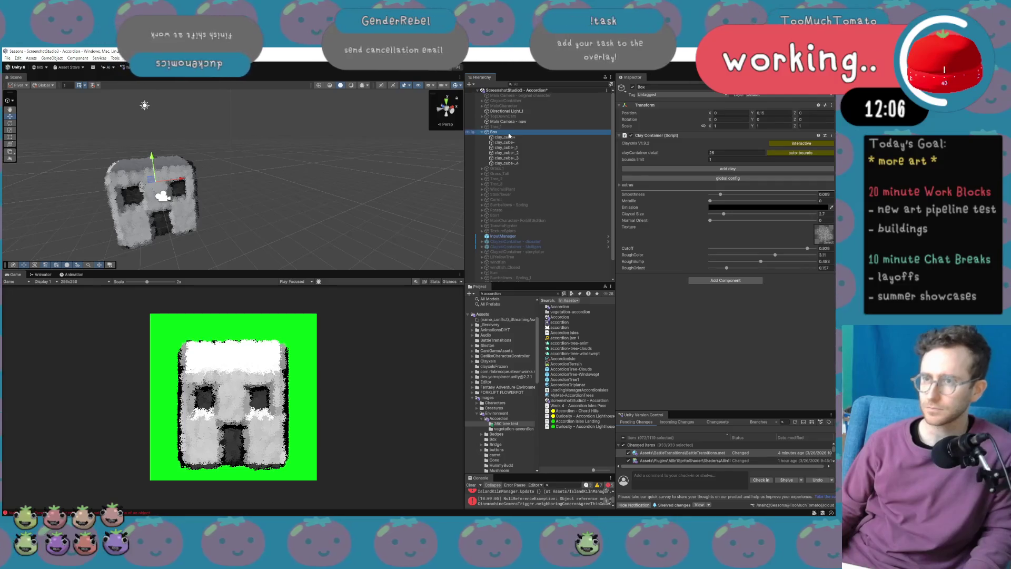
text(House)
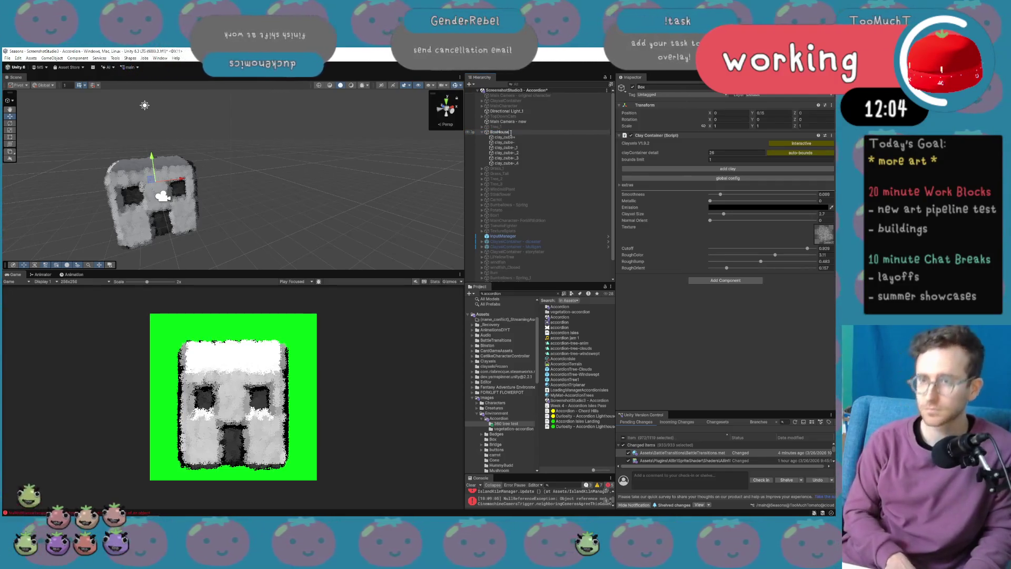
text(1)
key(Return)
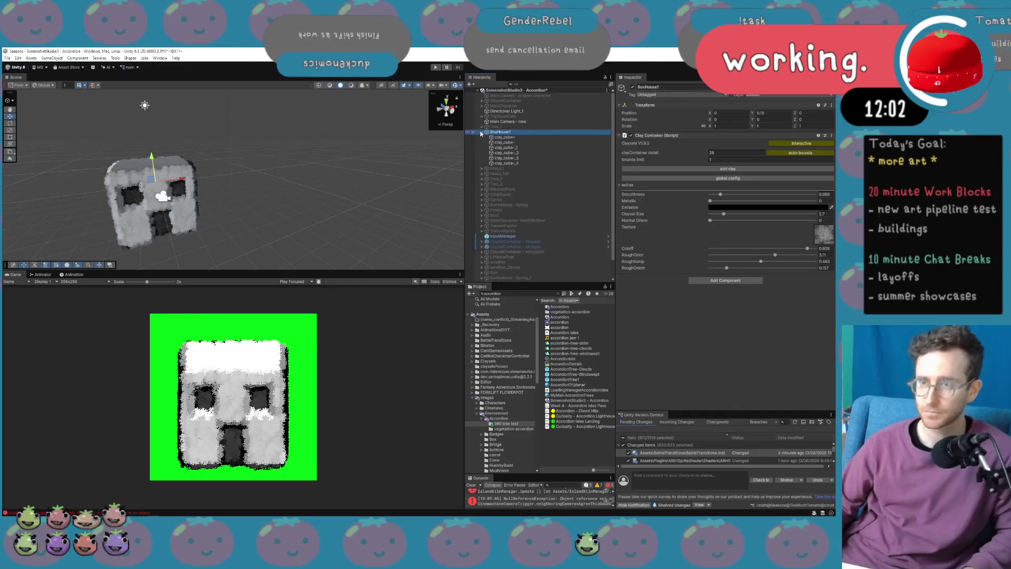
Duplicate BoxHouse1 and name the copy BoxHouse2.
click(480, 133)
key(ctrl+d)
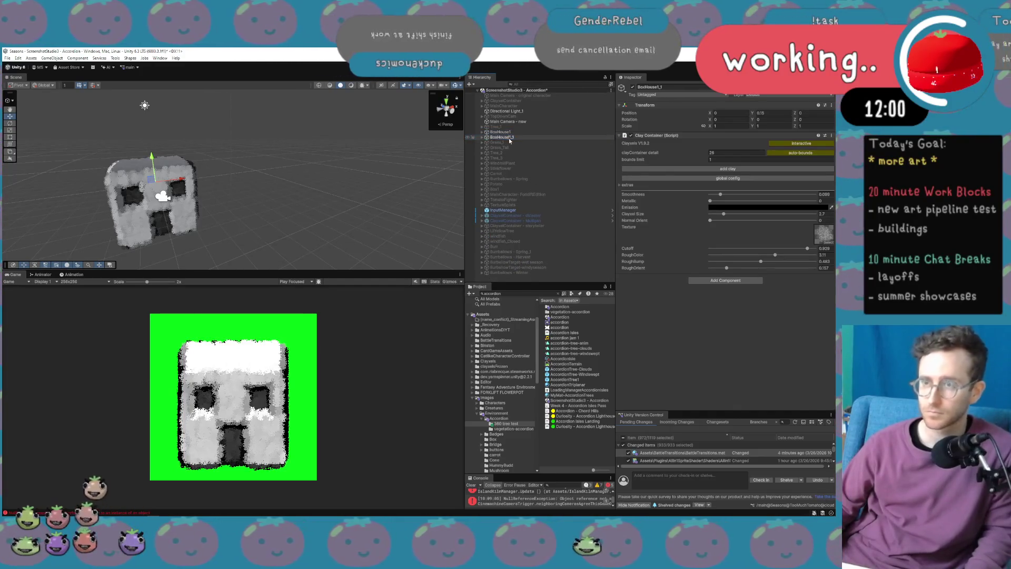
key(F2)
text(BoxHouse2)
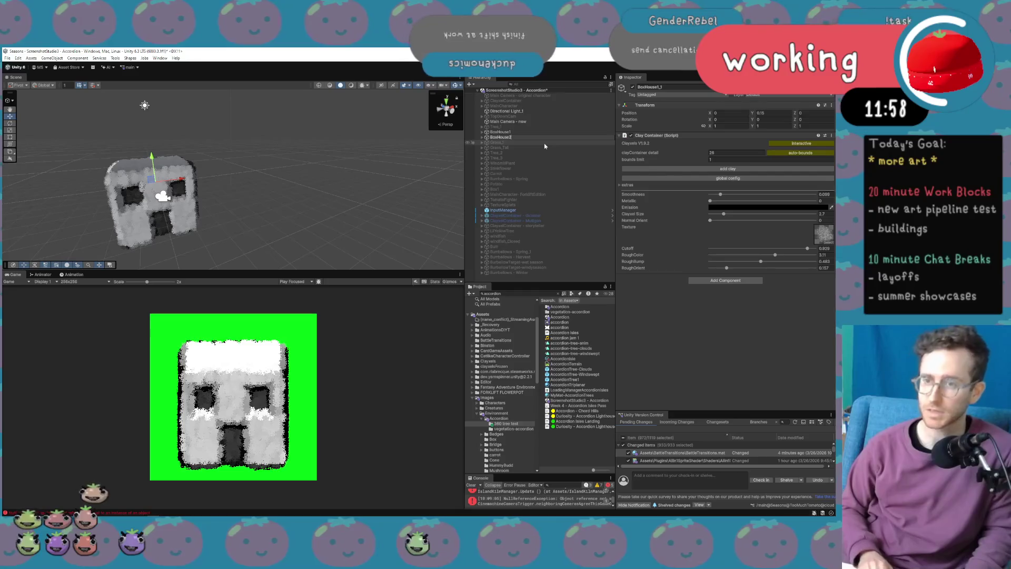
key(Return)
Add a new clay shape to BoxHouse2's Clay Container.
click(482, 136)
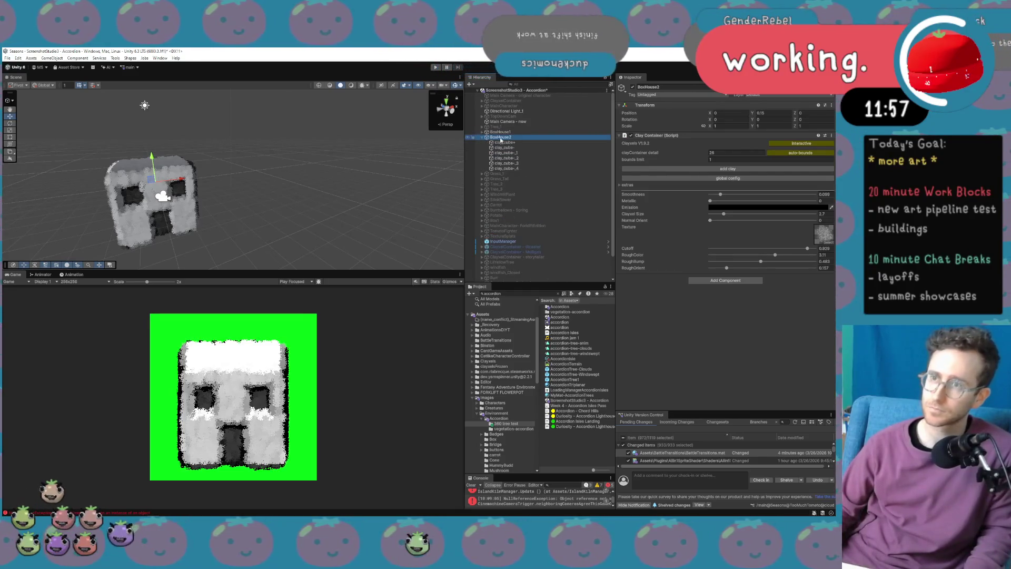
click(504, 142)
click(545, 137)
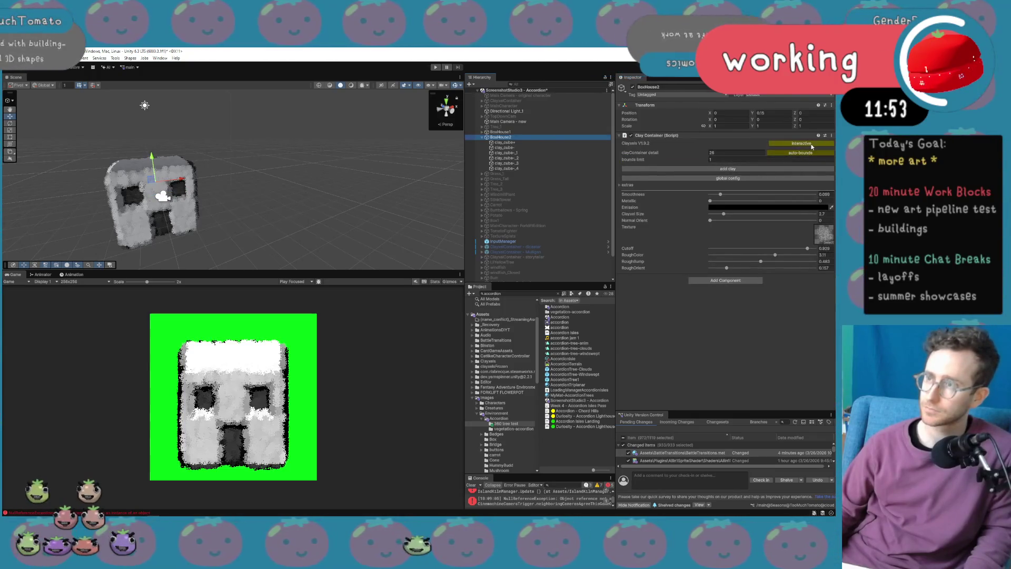
click(757, 169)
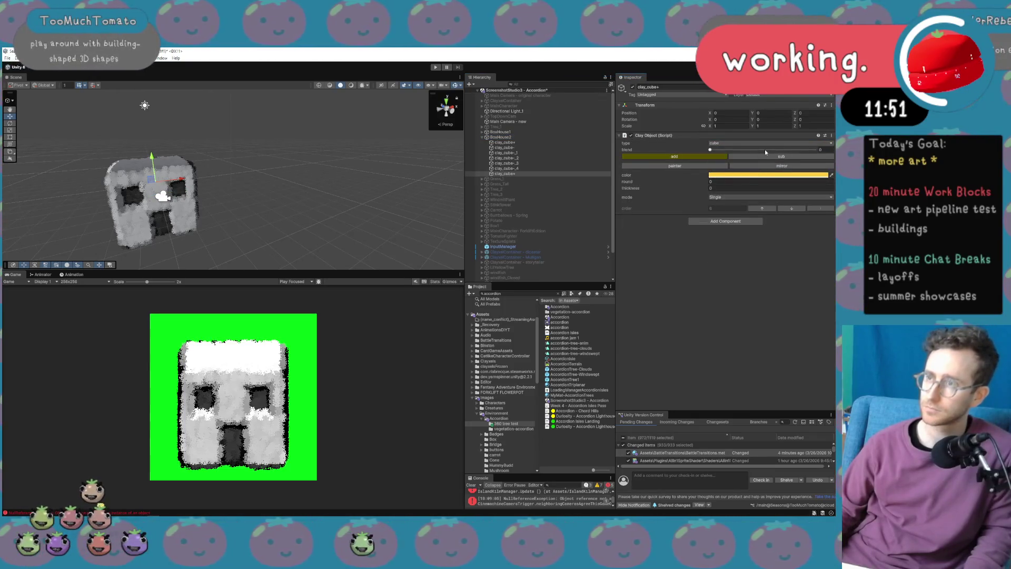
Make the new clay shape a cylinder, raise it onto the house and taper it into a cone.
click(771, 144)
click(727, 165)
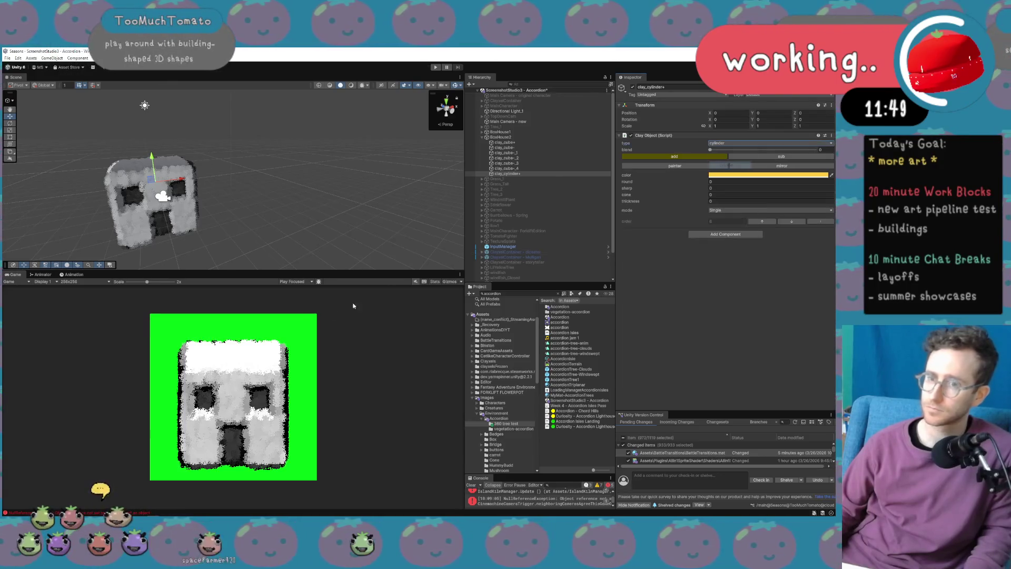
key(f)
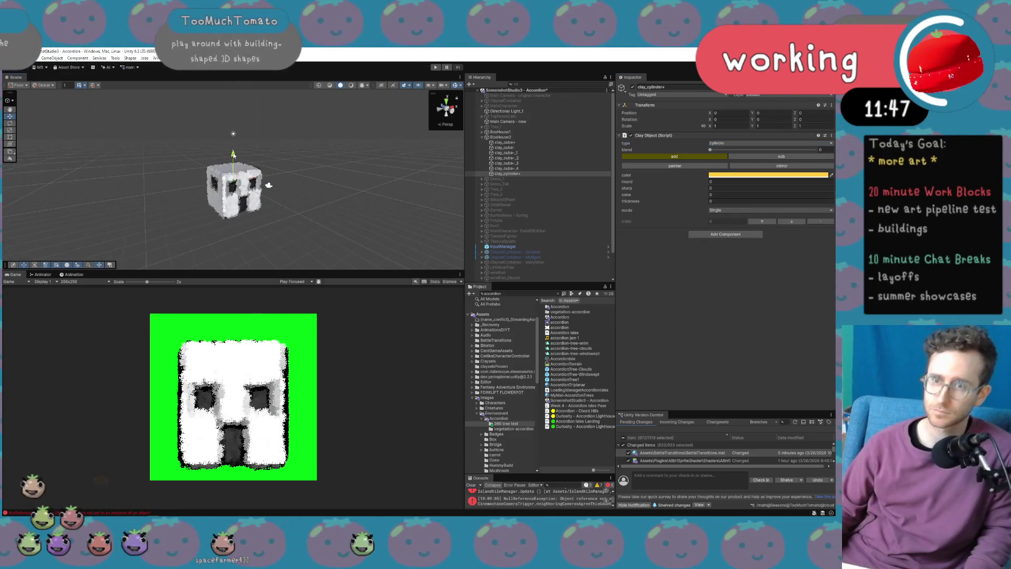
drag(233, 154, 233, 135)
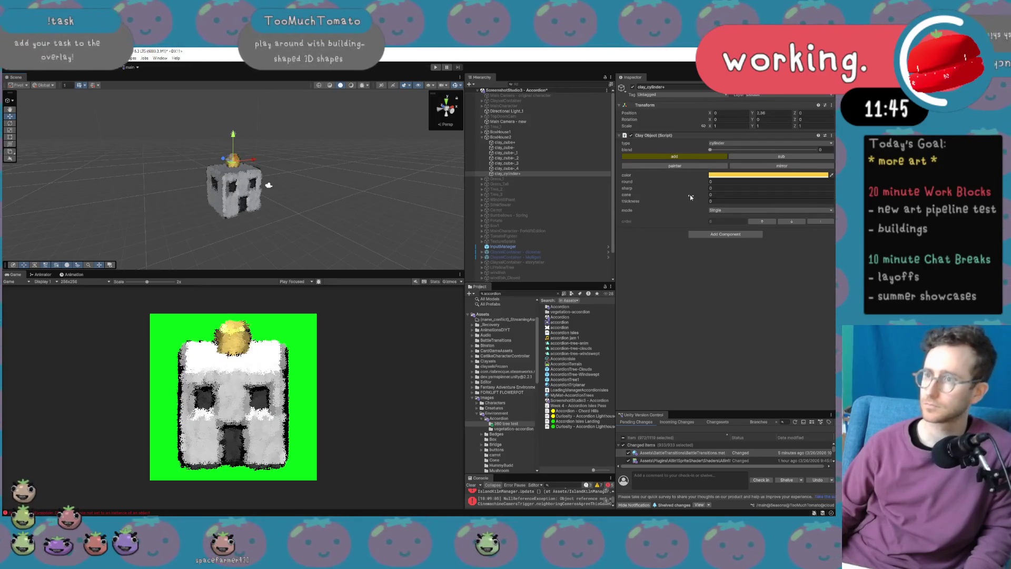
mouse_move(698, 196)
mouse_down()
mouse_move(843, 196)
mouse_move(106, 200)
mouse_move(259, 203)
mouse_up()
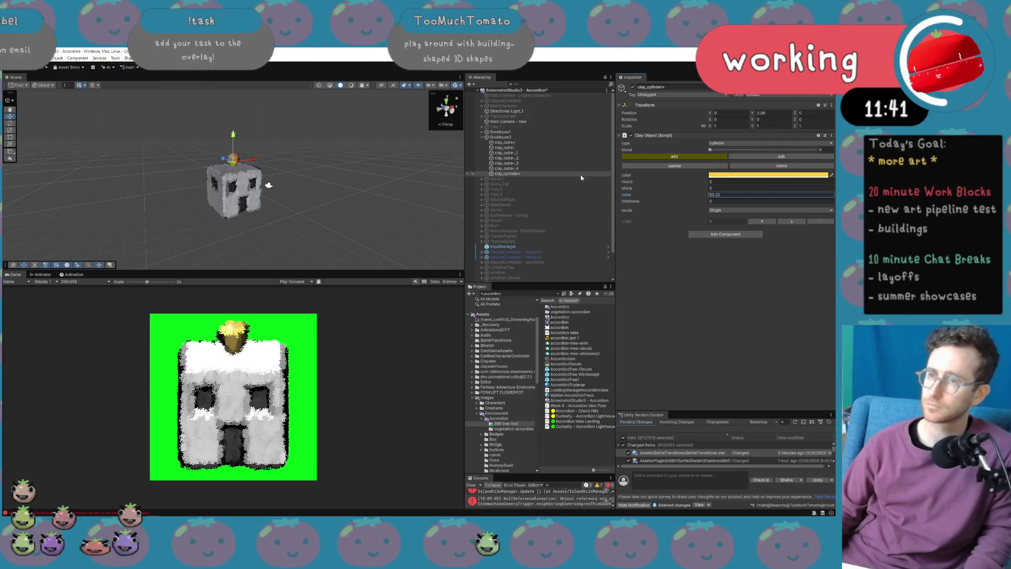
Scale and rotate the cone to span the roof, slightly reducing its taper.
key(r)
mouse_move(233, 158)
mouse_down()
mouse_move(291, 150)
mouse_move(249, 155)
mouse_move(237, 185)
mouse_move(258, 162)
mouse_up()
key(e)
key(r)
key(e)
key(r)
mouse_move(779, 195)
mouse_down()
mouse_move(1006, 199)
mouse_move(176, 205)
mouse_move(178, 216)
mouse_up()
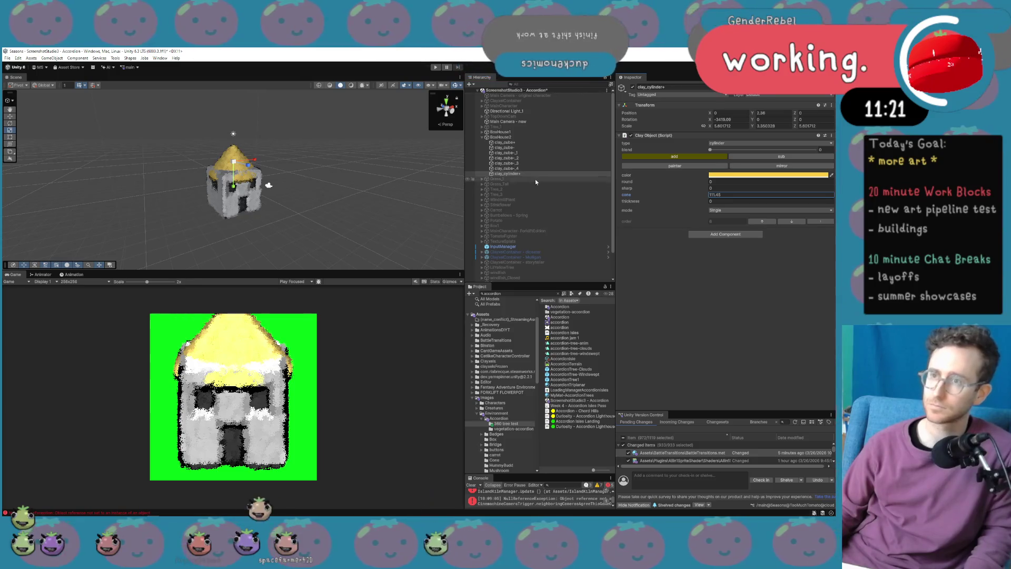
click(527, 143)
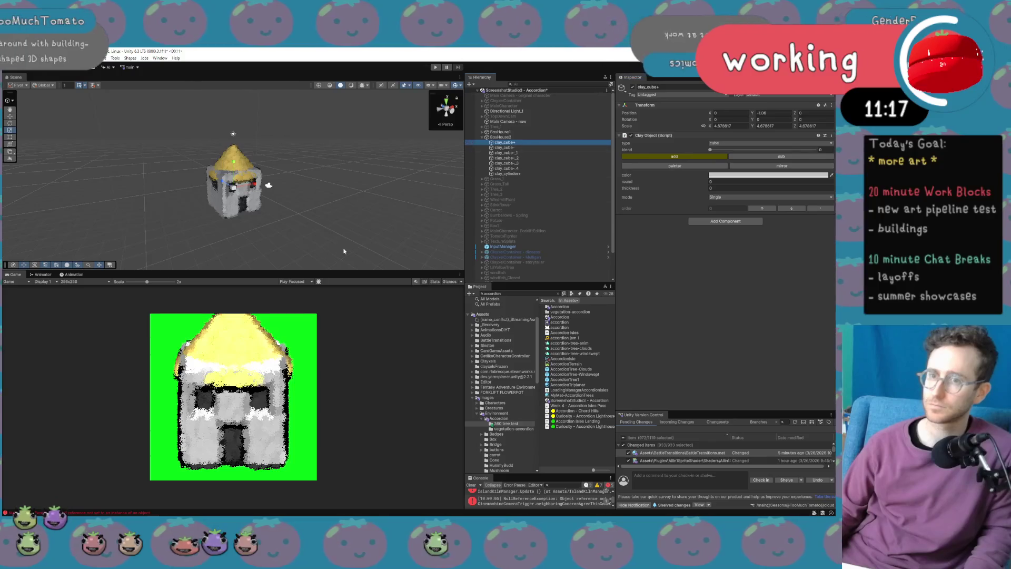
Squash BoxHouse2's body shorter and deactivate BoxHouse1 to hide it.
drag(235, 163, 237, 186)
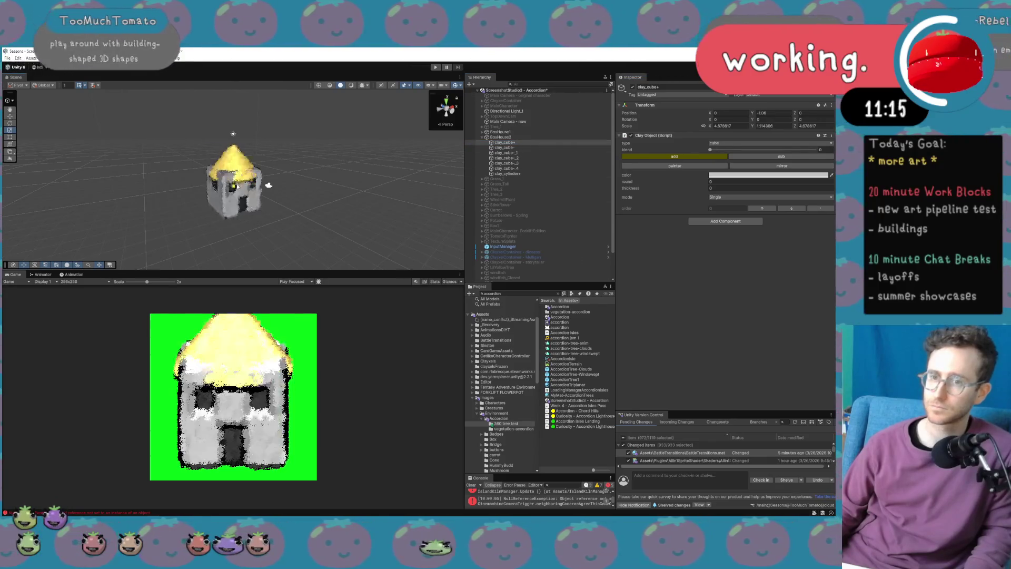
click(538, 137)
click(538, 143)
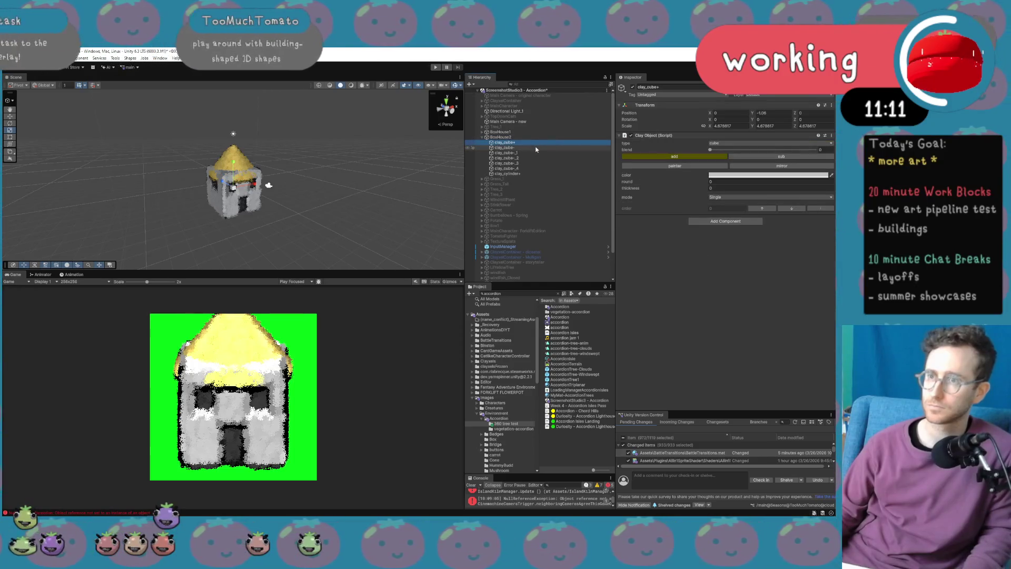
click(558, 132)
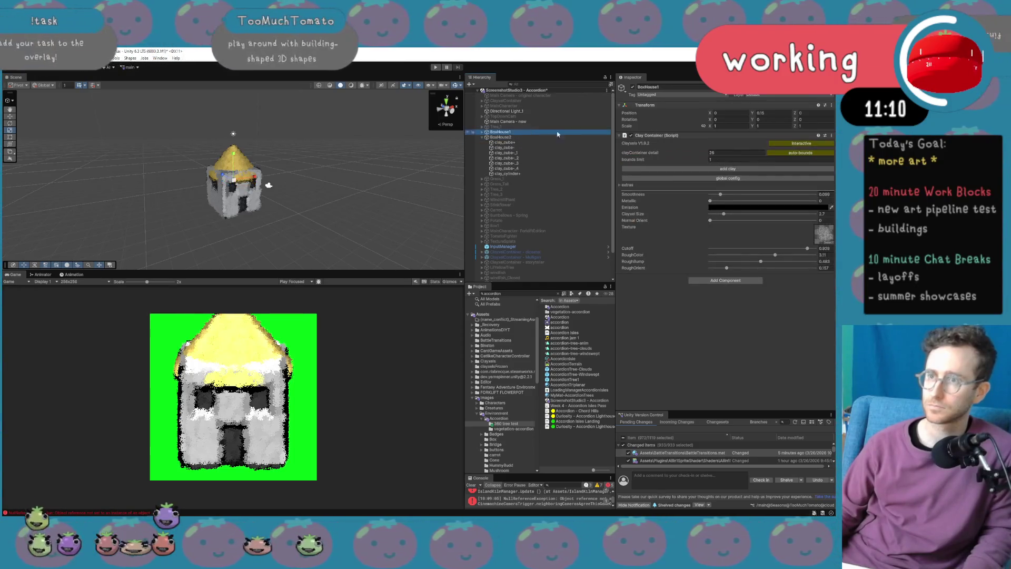
click(632, 87)
Group BoxHouse2's clay cubes under a new empty parent.
click(531, 143)
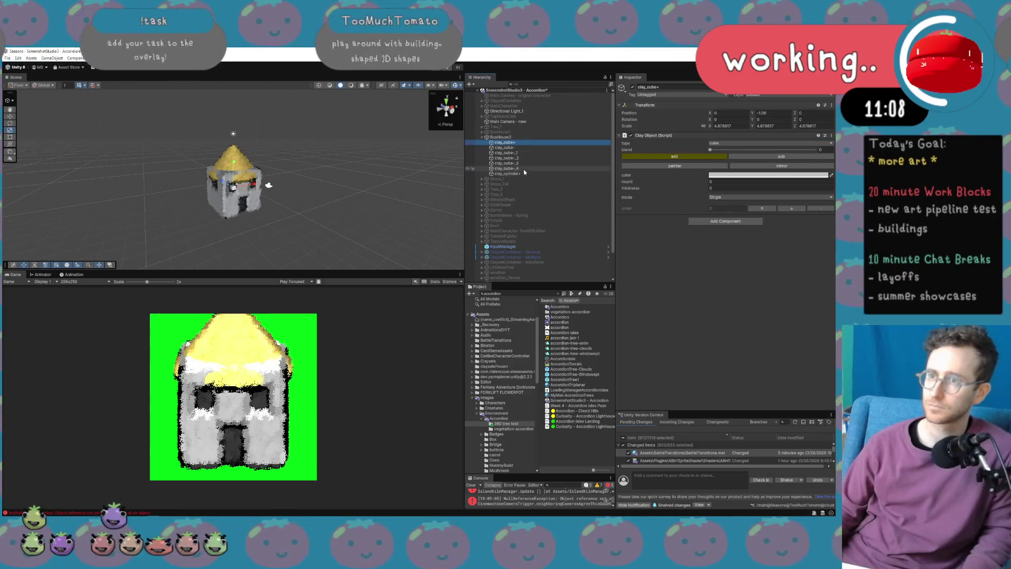
shift+click(523, 169)
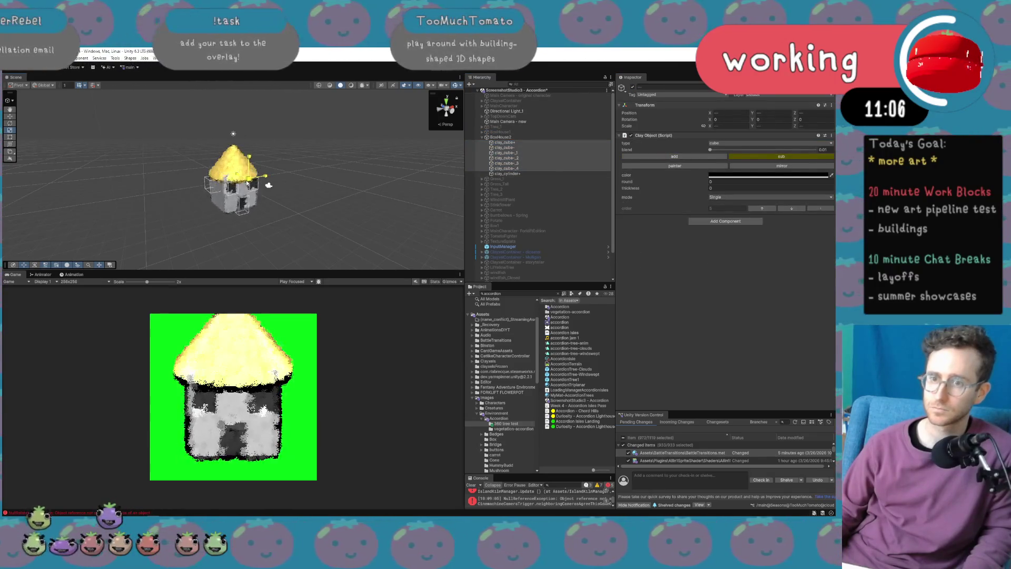
right_click(522, 143)
click(552, 266)
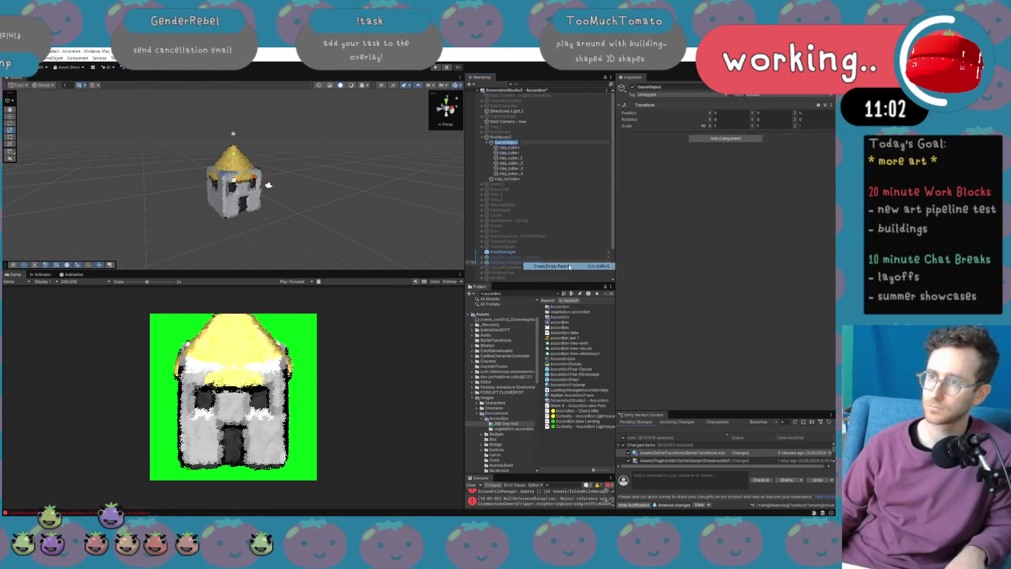
key(Return)
Shrink the grouped house body and lower it.
drag(234, 178, 234, 161)
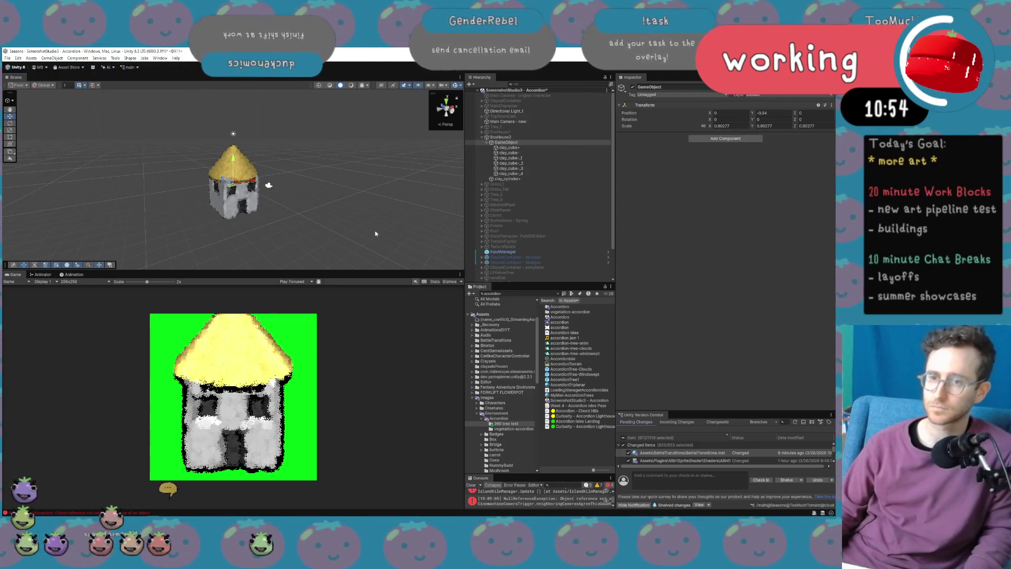
drag(235, 186, 237, 185)
drag(234, 165, 233, 164)
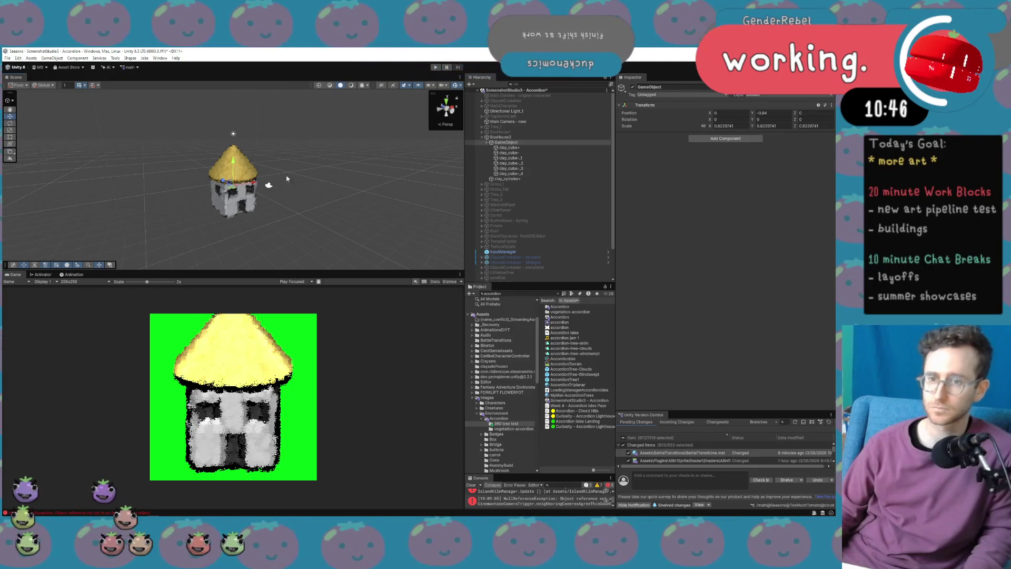
Scale down the clay_cylinder+ roof to fit the smaller house.
click(528, 179)
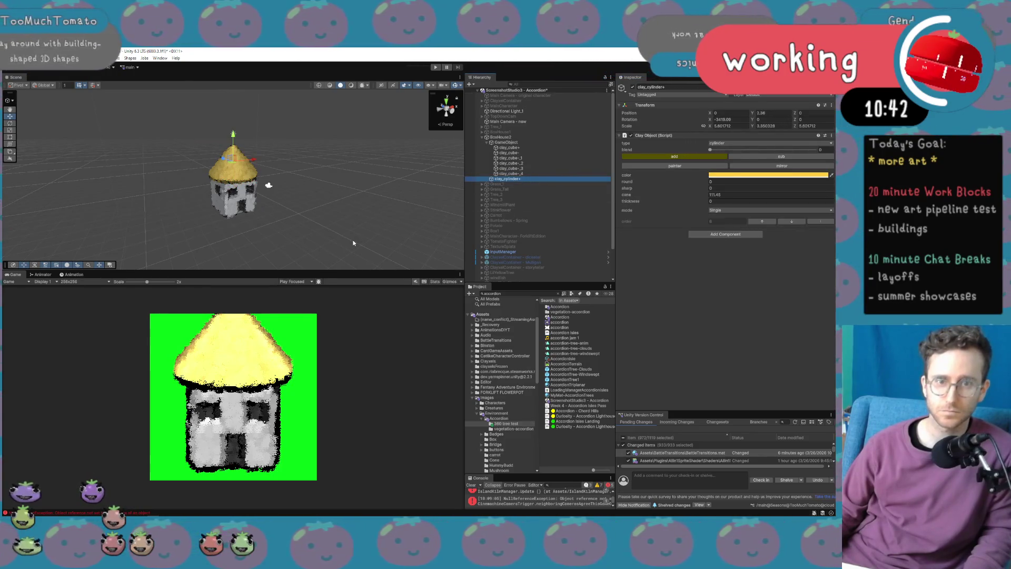
key(r)
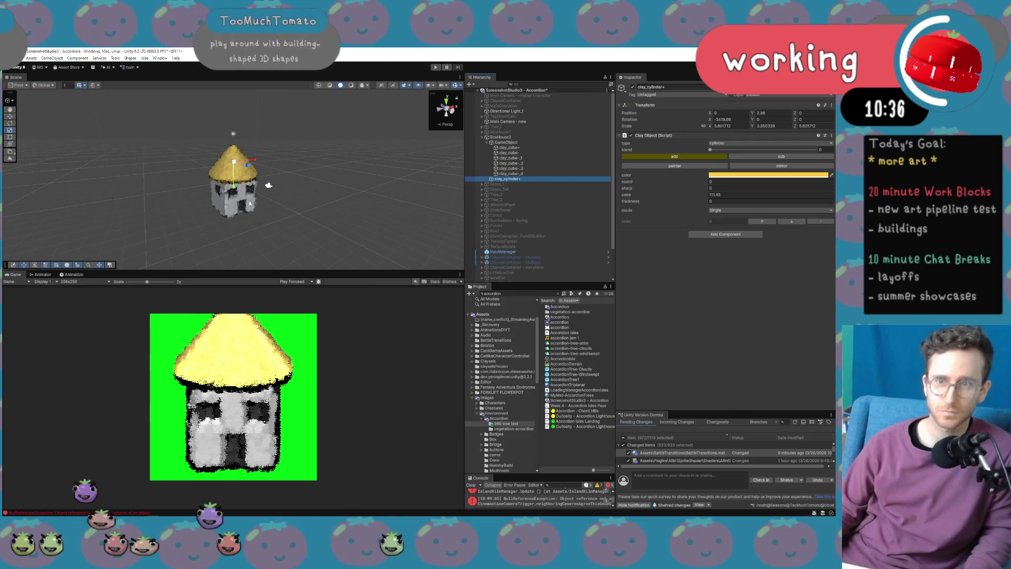
mouse_move(234, 161)
mouse_down()
mouse_move(227, 168)
mouse_move(235, 138)
mouse_move(236, 167)
mouse_move(245, 165)
mouse_move(236, 148)
mouse_up()
key(w)
key(r)
Scale the cone roof larger and taller.
key(w)
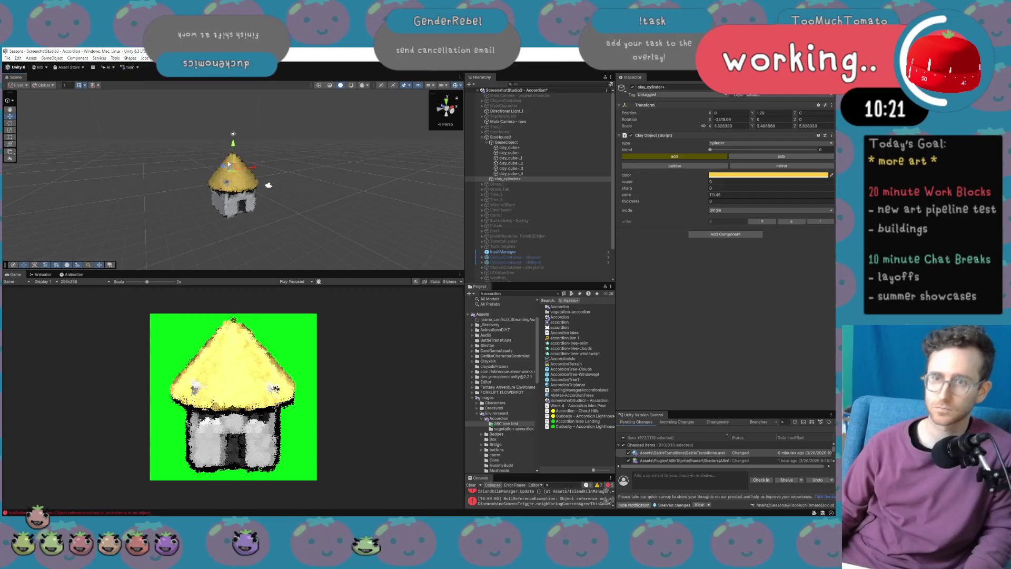
key(r)
drag(235, 173, 238, 189)
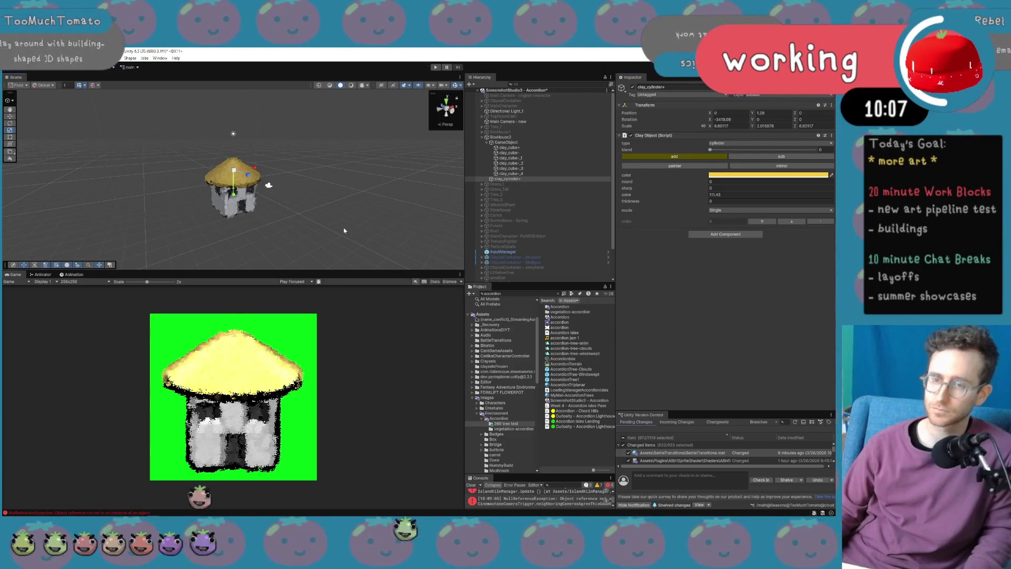
drag(236, 200, 235, 221)
drag(233, 171, 237, 172)
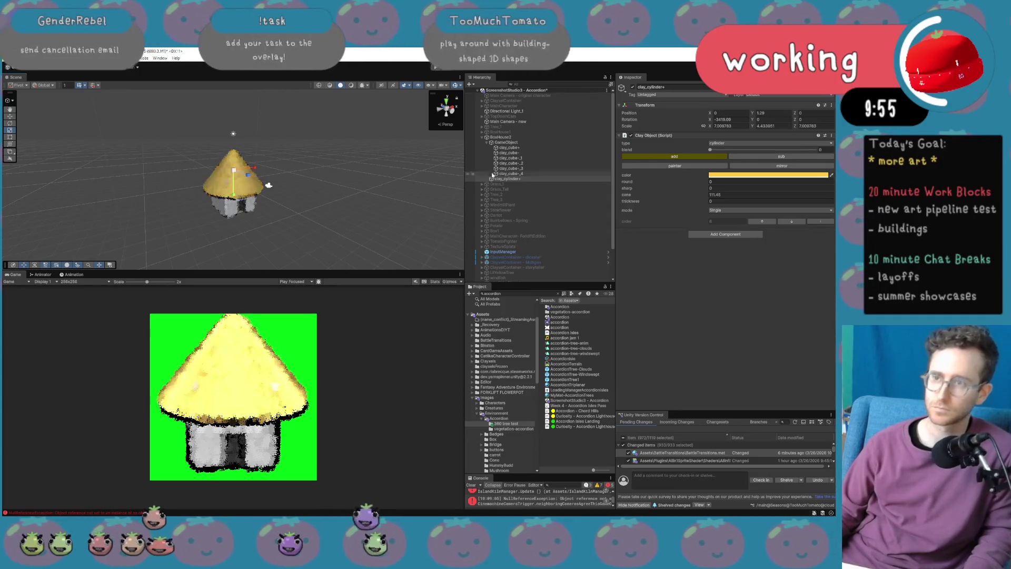
Lower the wall group to Y -1.39, then shorten and reposition the roof cone.
click(525, 141)
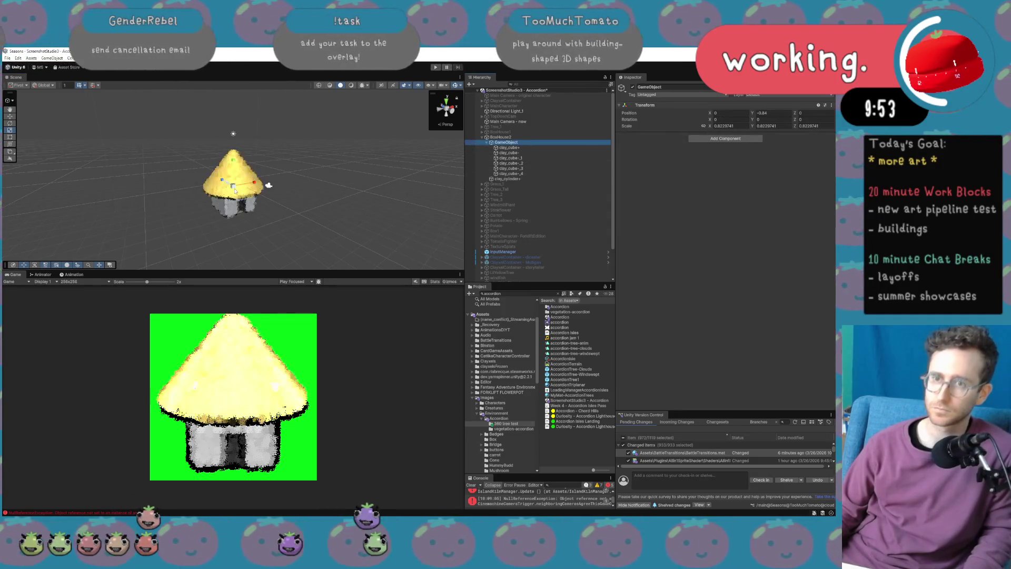
drag(235, 164, 236, 166)
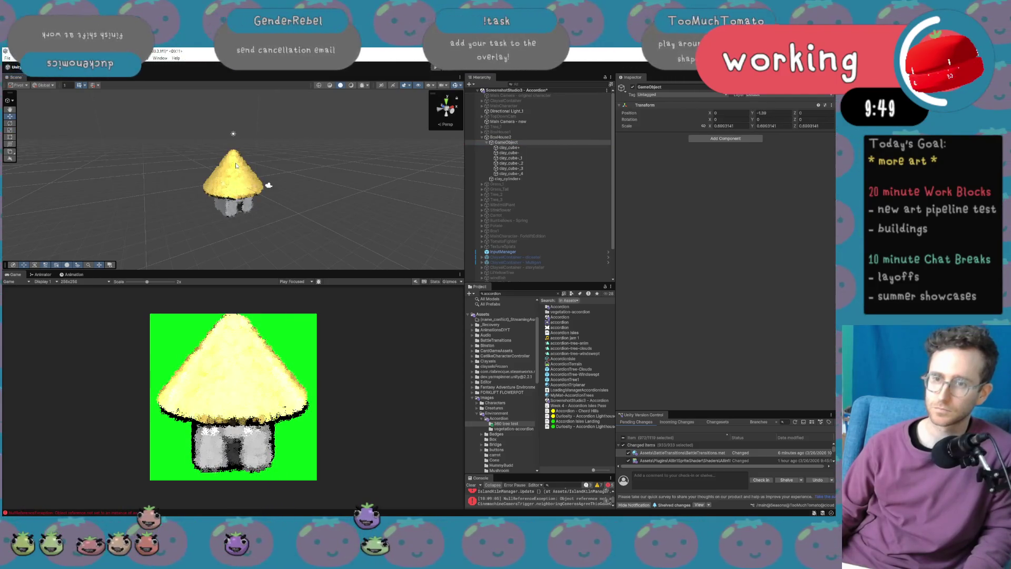
click(521, 178)
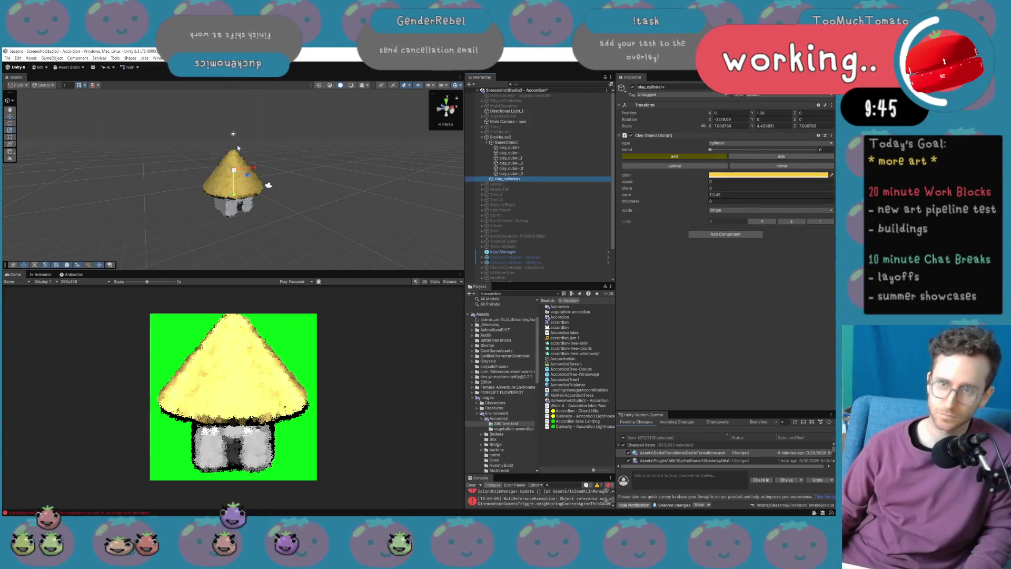
key(r)
mouse_move(233, 144)
mouse_down()
mouse_move(235, 192)
mouse_move(235, 158)
mouse_move(234, 175)
mouse_up()
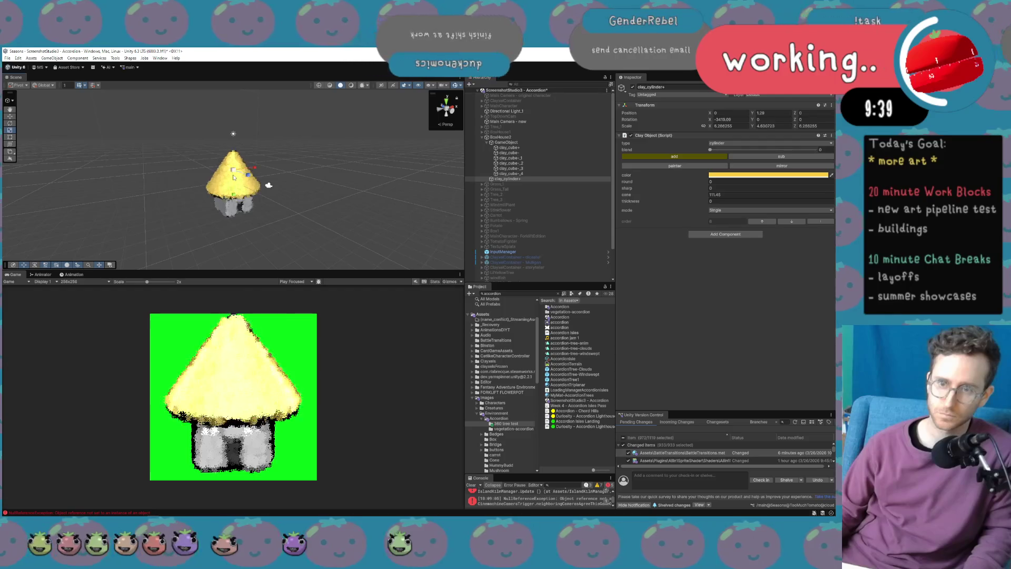
key(w)
drag(235, 138, 236, 146)
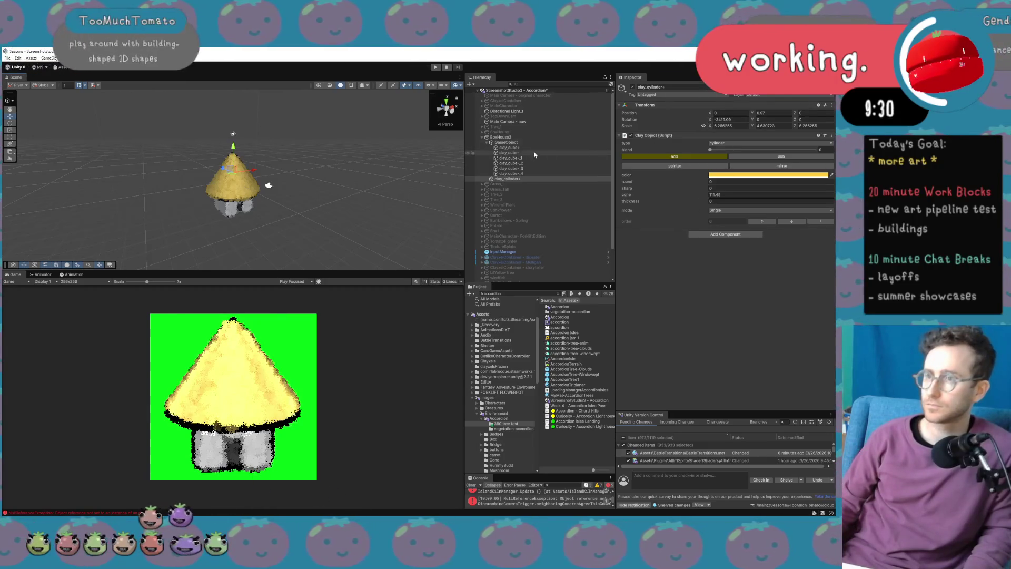
Set BoxHouse2's Rotation Y to 0 so it faces forward.
click(527, 138)
mouse_move(709, 121)
mouse_down()
mouse_move(843, 120)
mouse_move(158, 137)
mouse_move(288, 148)
mouse_move(32, 121)
mouse_move(790, 105)
mouse_move(554, 83)
mouse_move(574, 55)
mouse_up()
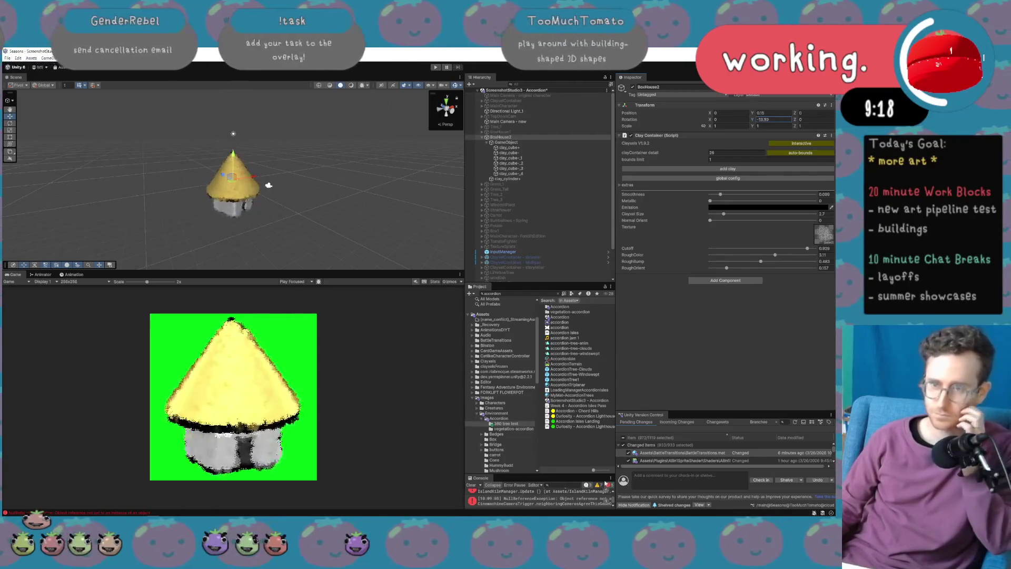
text(0)
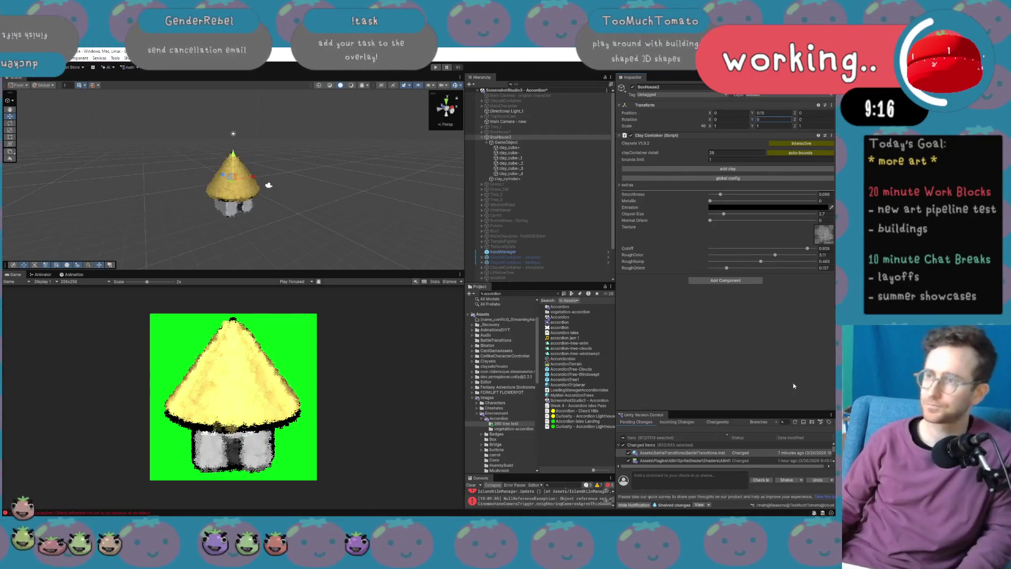
Inspect the wall group and clay_cube-_4, then bring up the roof cone's colour field.
click(555, 141)
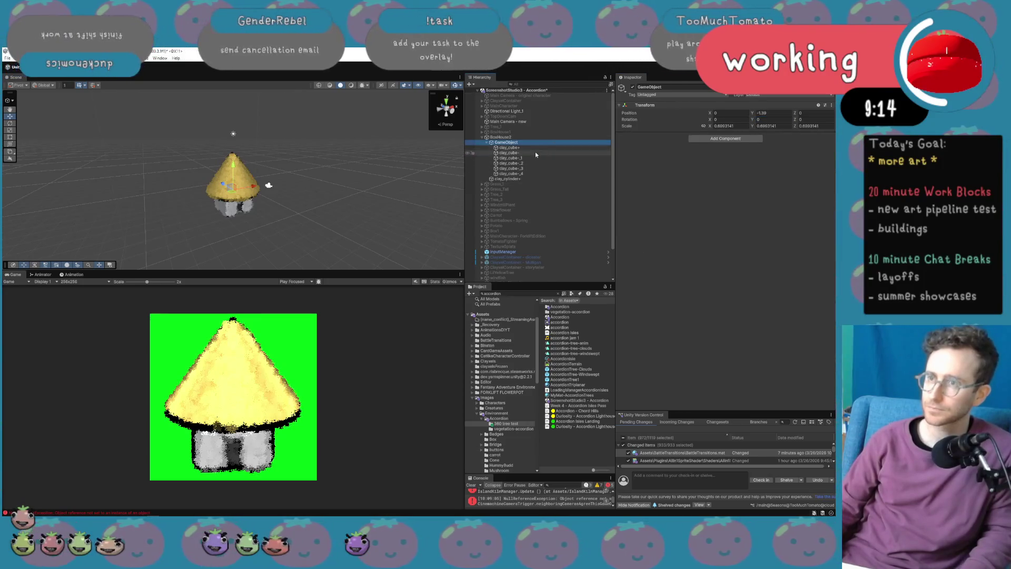
click(533, 174)
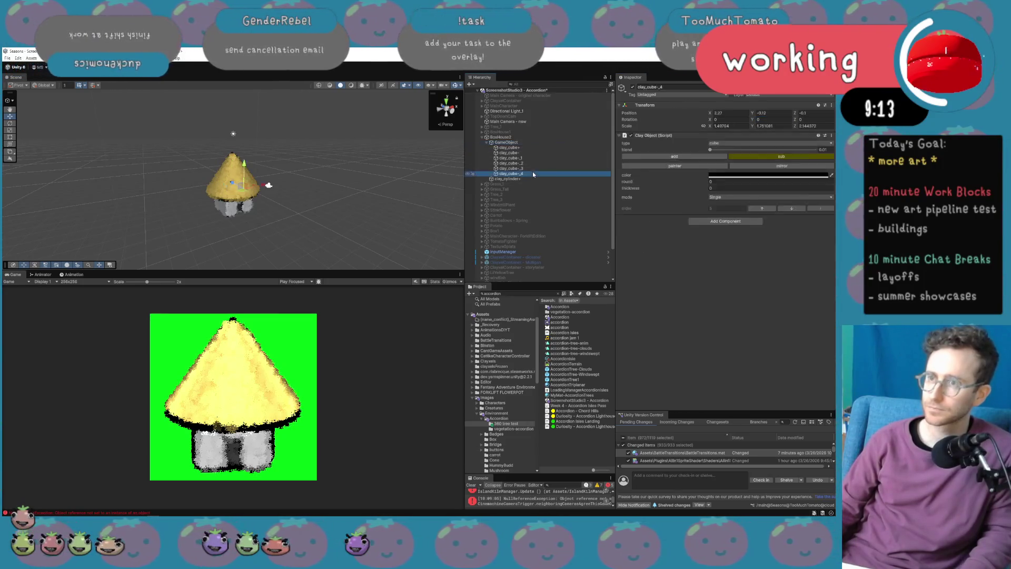
click(529, 143)
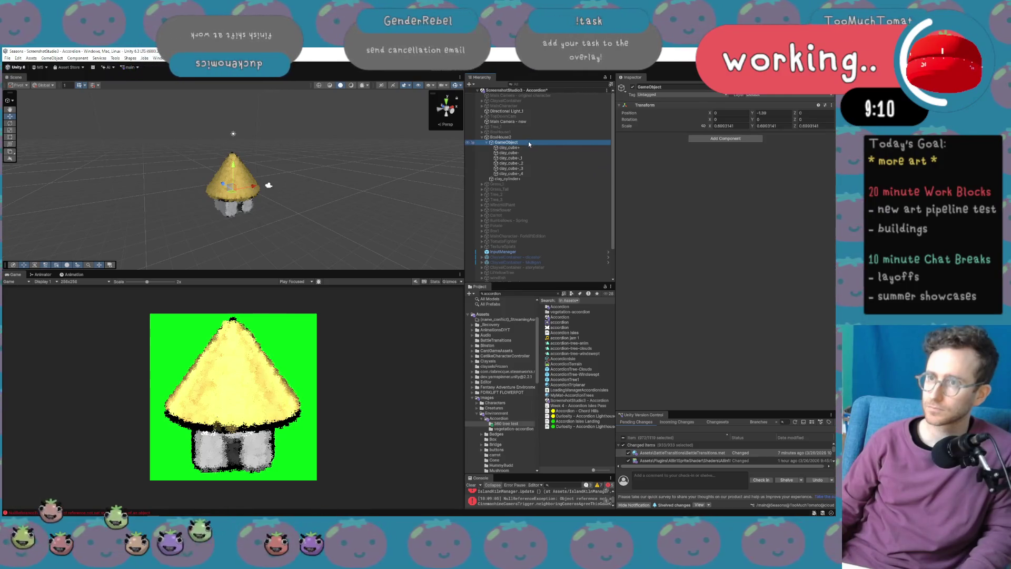
click(526, 180)
click(737, 175)
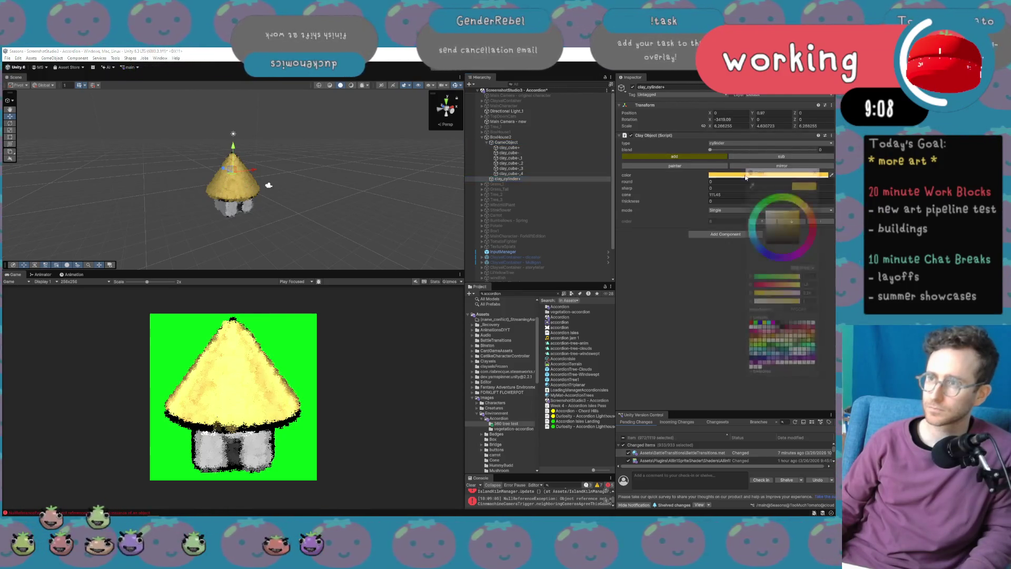
Change the roof colour from yellow to white and turn it slightly.
mouse_move(774, 221)
mouse_down()
mouse_move(744, 229)
mouse_move(740, 252)
mouse_move(764, 207)
mouse_up()
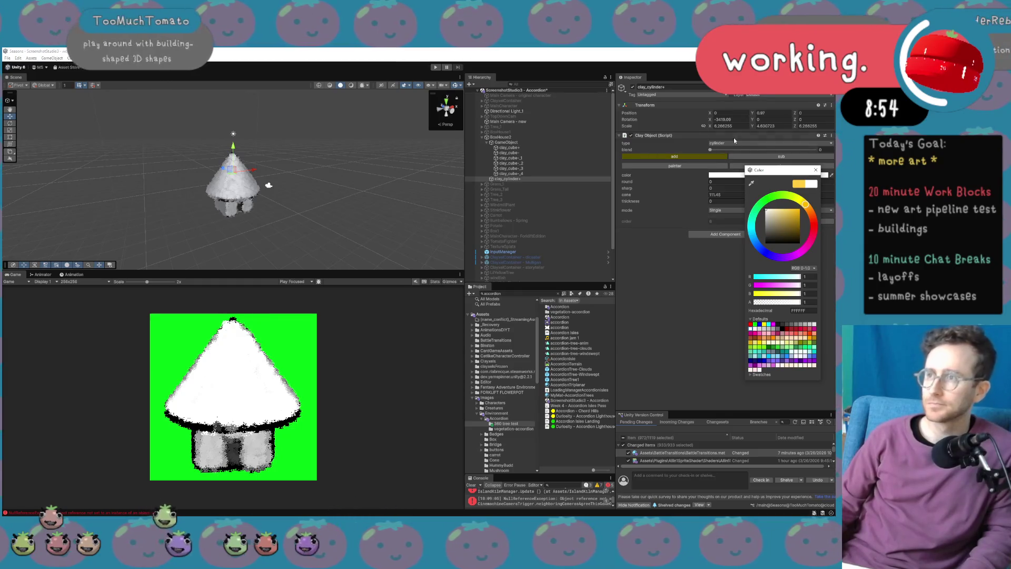
drag(752, 120, 666, 127)
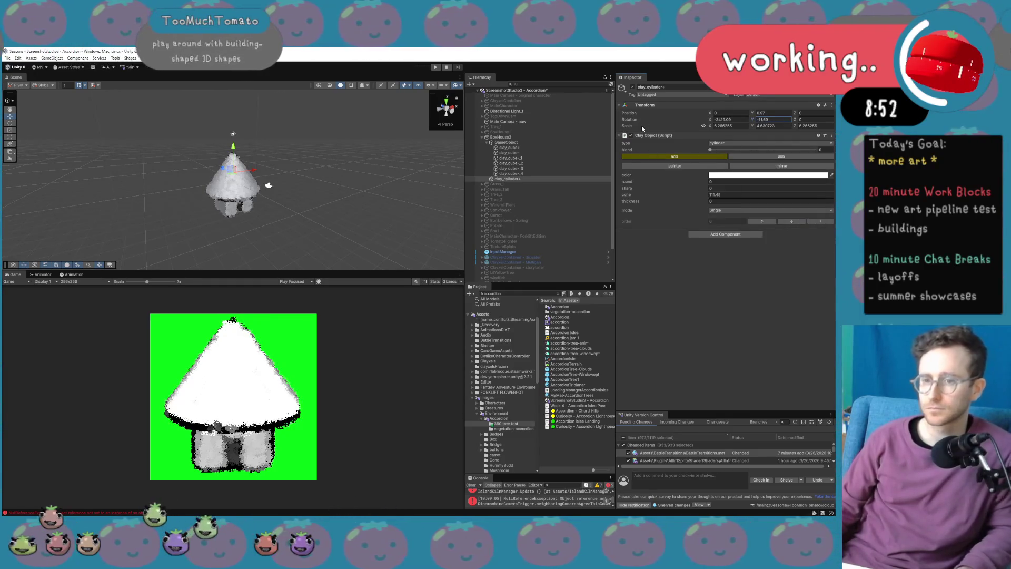
click(531, 138)
click(531, 143)
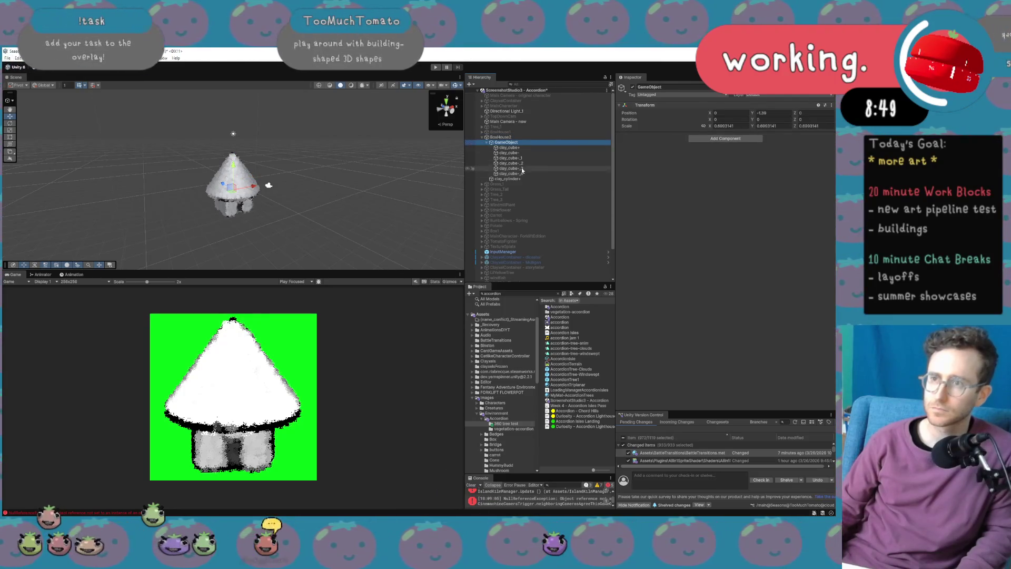
click(525, 151)
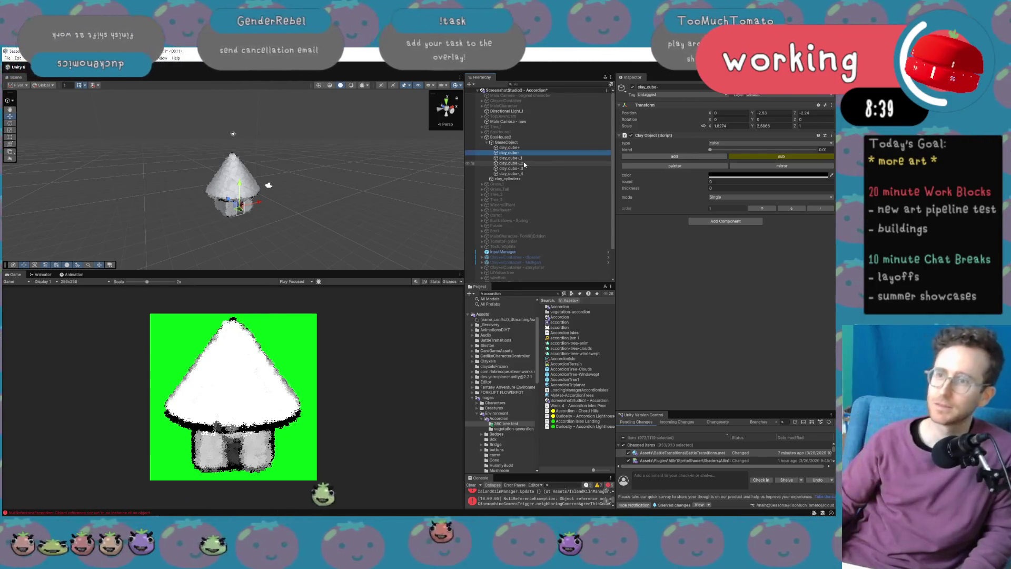
click(508, 179)
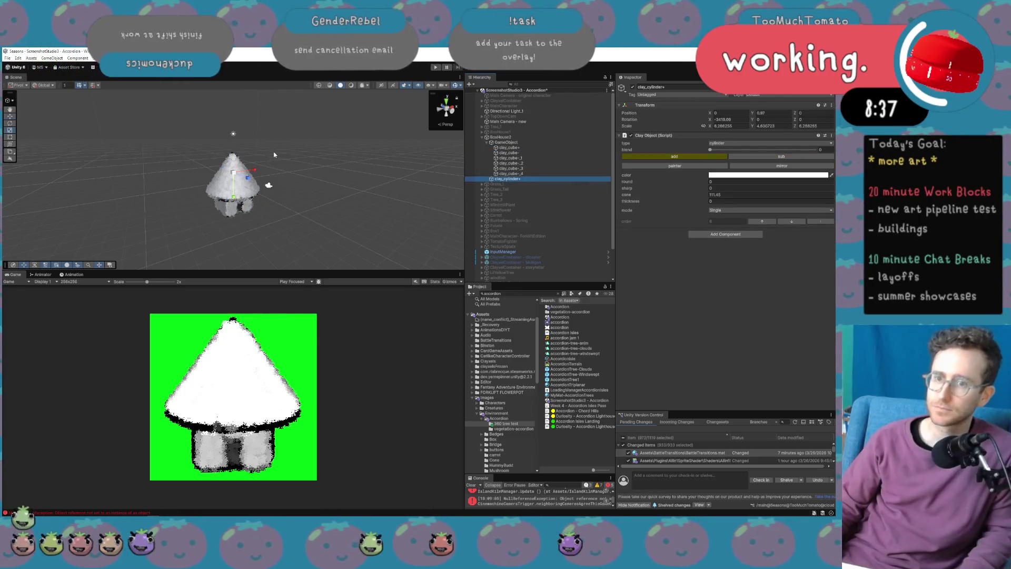
Flatten the cone roof lower and recolour it a dark charcoal grey.
mouse_move(233, 183)
mouse_down()
mouse_move(234, 161)
mouse_move(245, 195)
mouse_move(235, 176)
mouse_move(235, 199)
mouse_up()
click(754, 176)
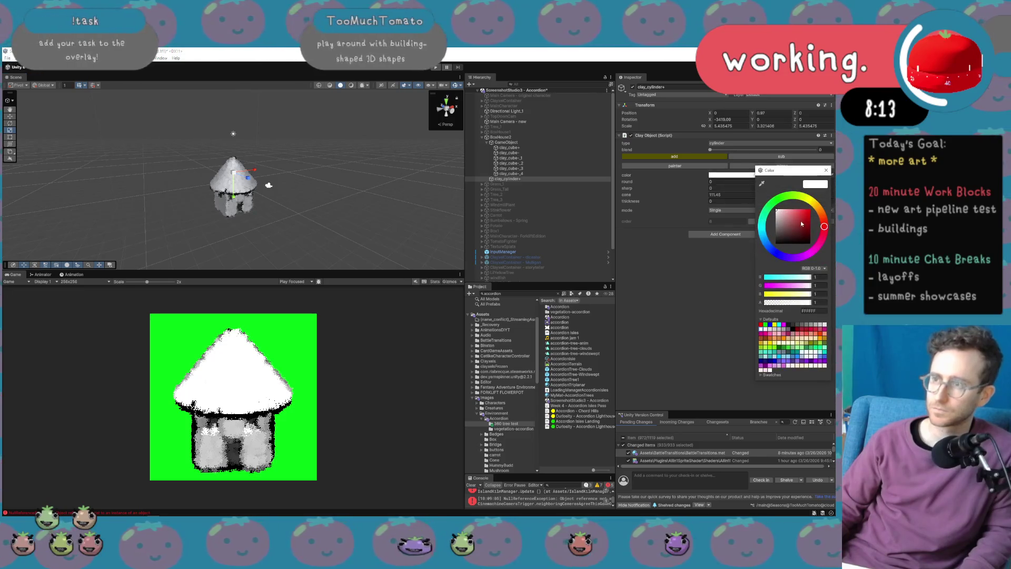
click(785, 222)
click(774, 217)
drag(774, 217, 749, 240)
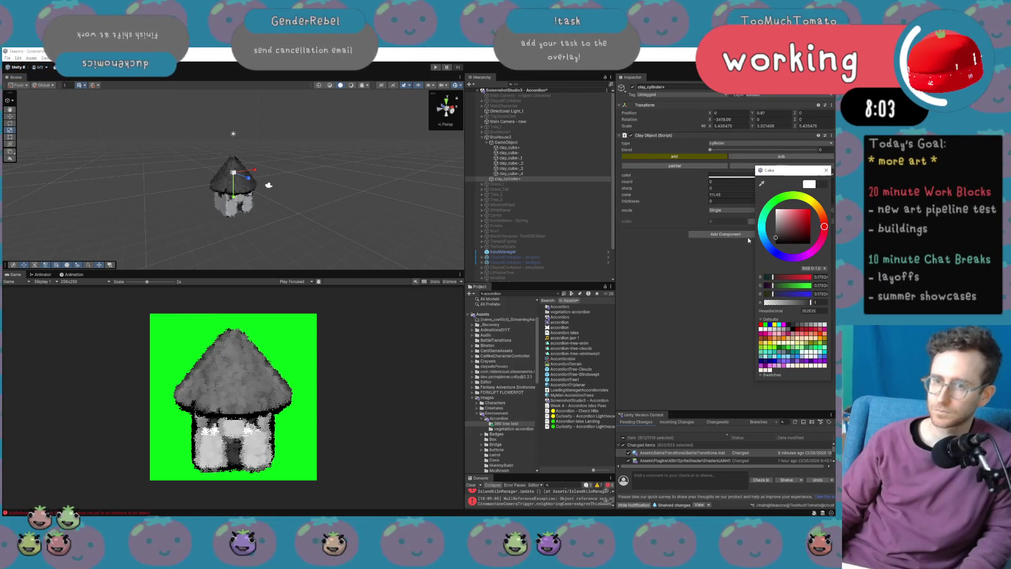
click(485, 137)
click(483, 137)
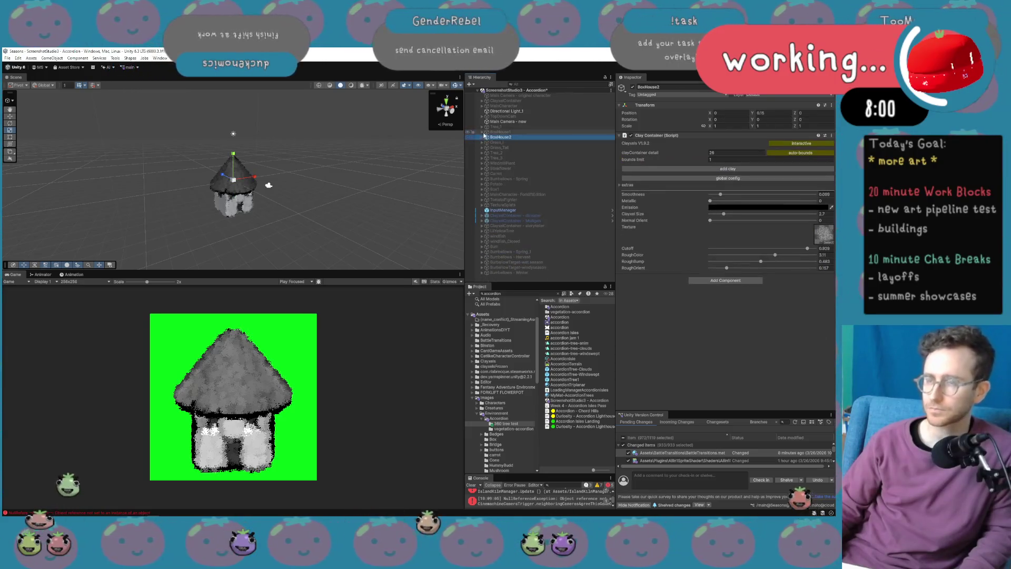
Toggle BoxHouse1 on and off to compare it with the cone house.
click(483, 132)
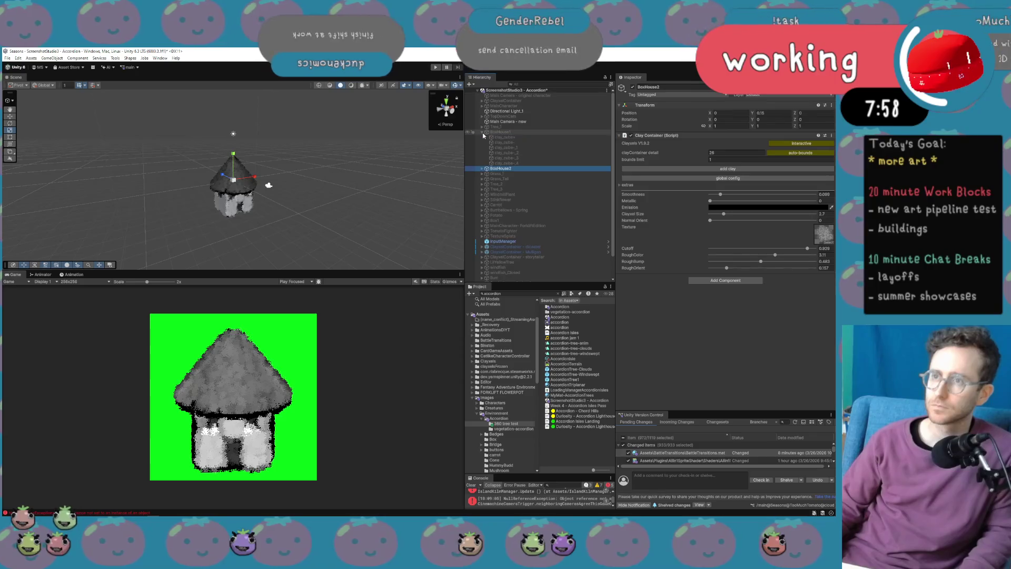
click(503, 132)
click(633, 87)
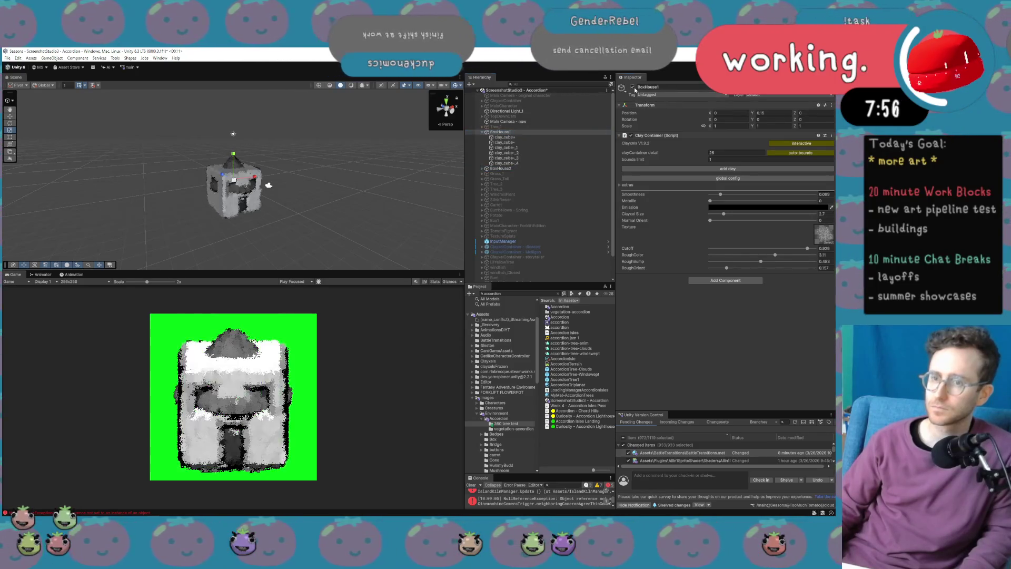
click(633, 87)
click(633, 87)
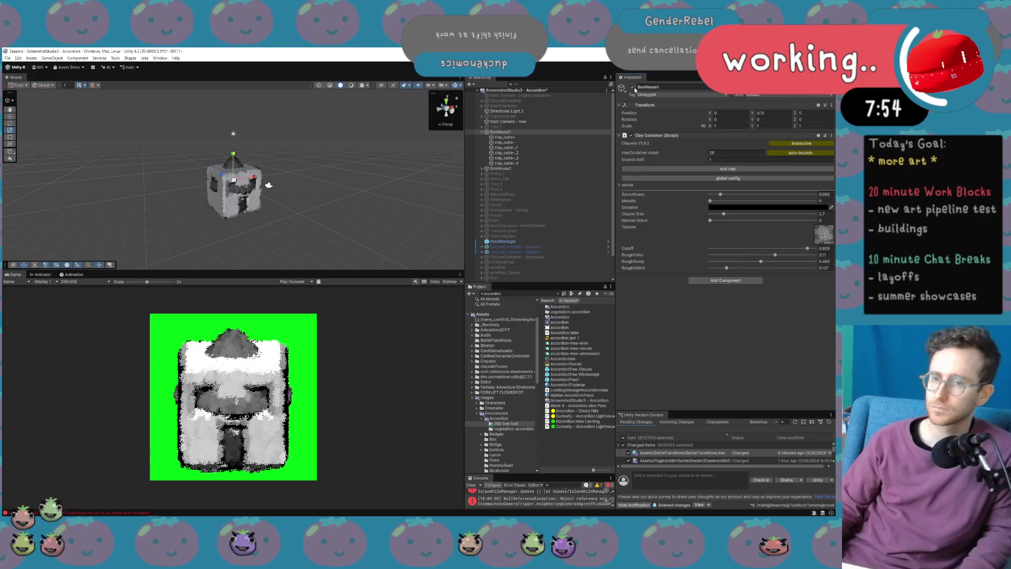
click(634, 87)
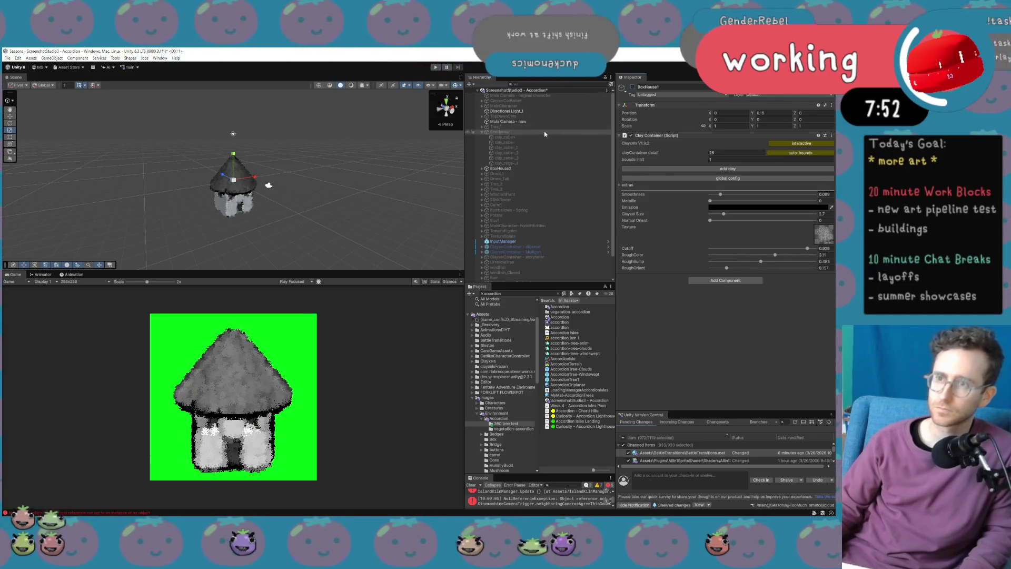
click(525, 168)
drag(756, 121, 468, 127)
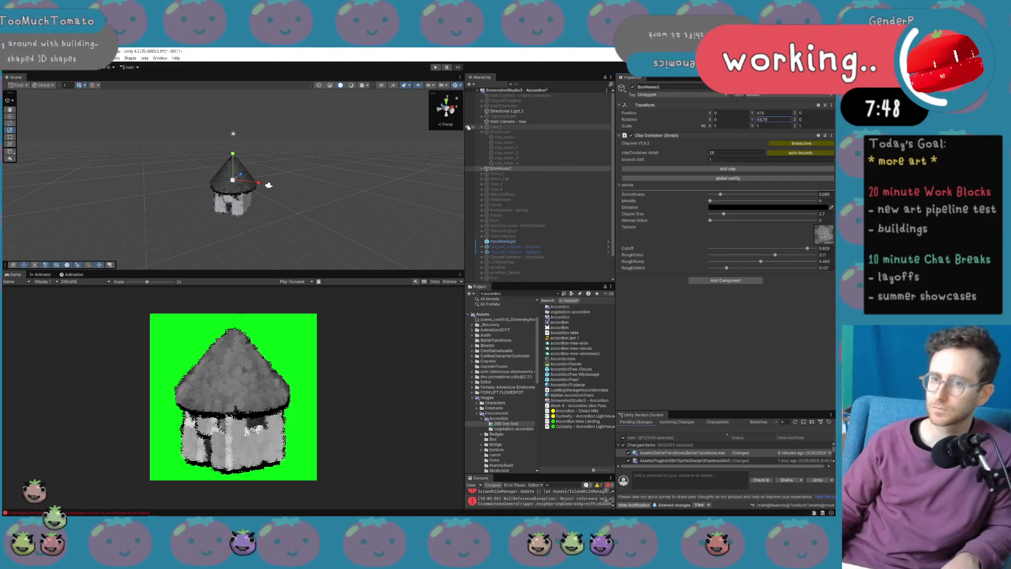
Show BoxHouse1 again and raise BoxHouse2 to Y 0.4.
click(529, 133)
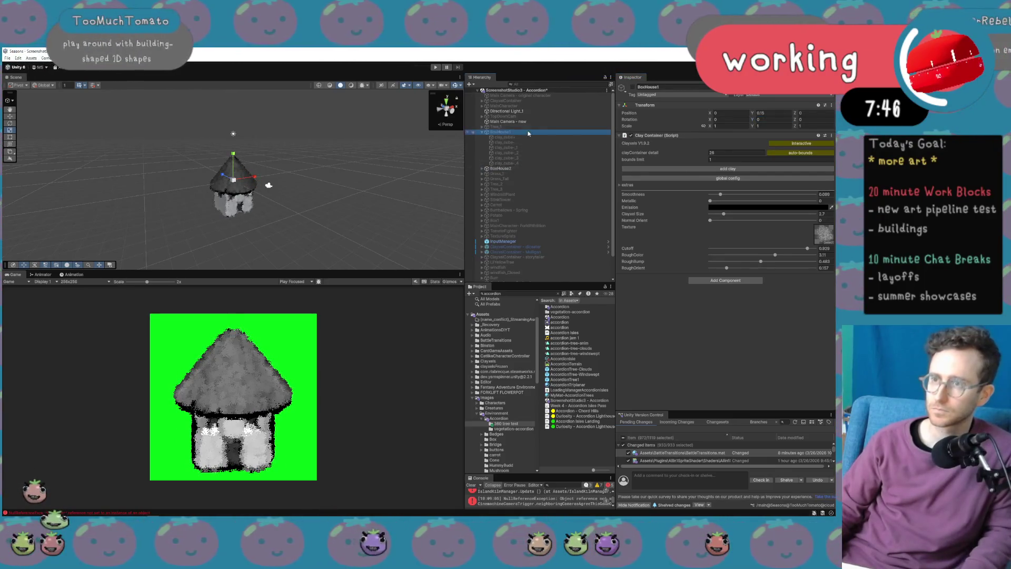
click(633, 88)
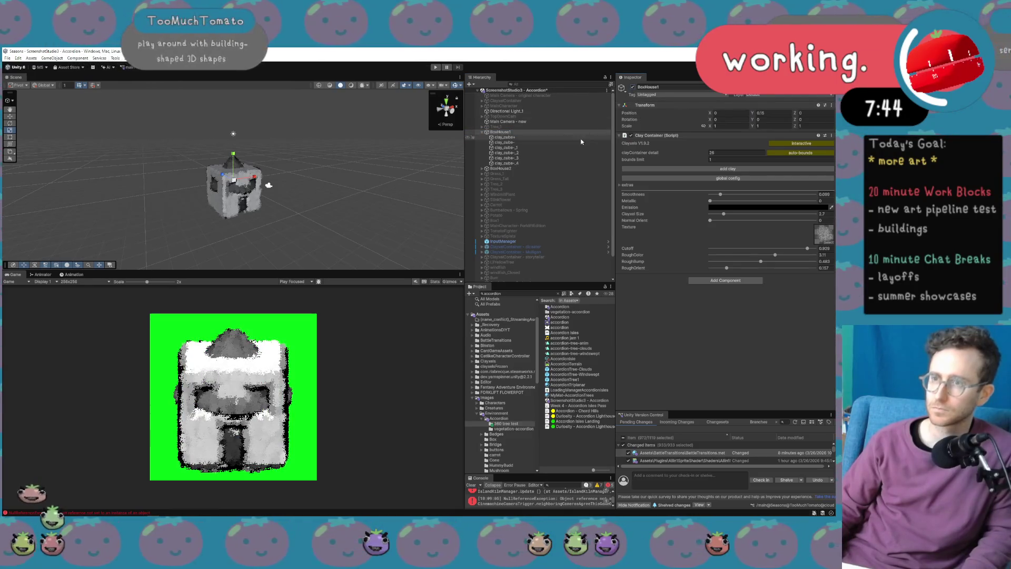
click(520, 169)
drag(235, 164, 238, 156)
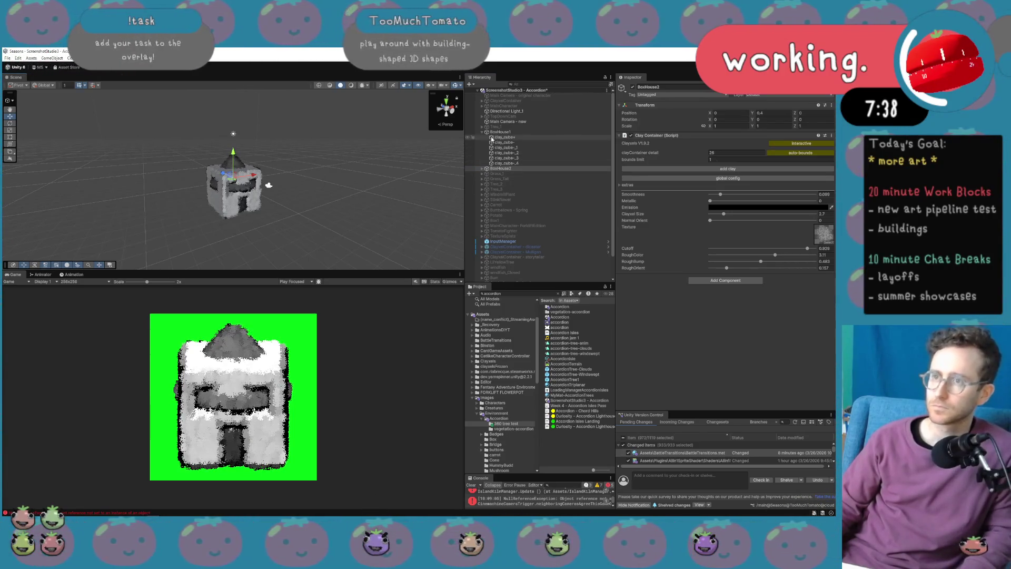
Deactivate both BoxHouse2 and BoxHouse1, then select Main Camera - new.
key(alt+shift+a)
click(503, 131)
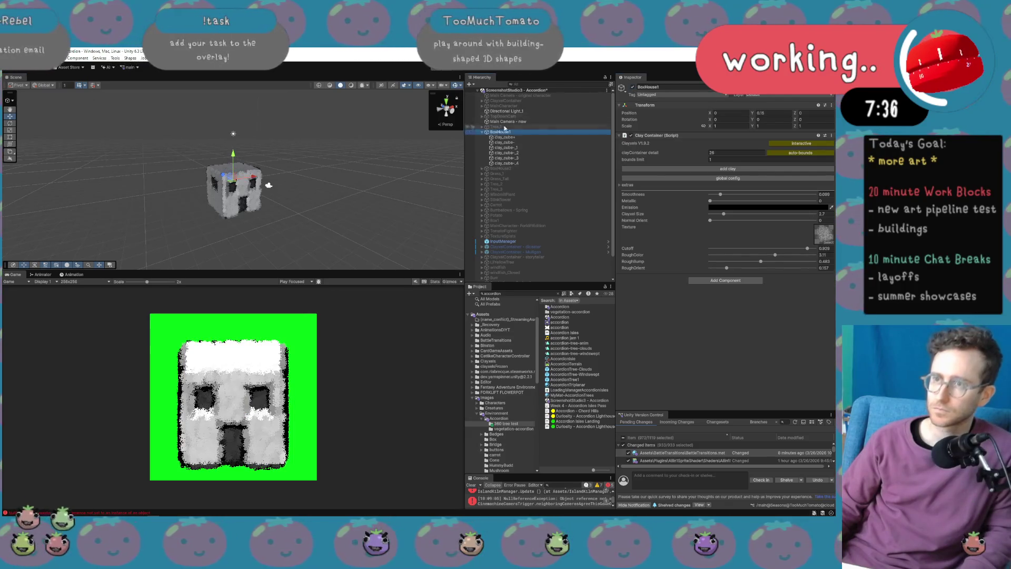
click(632, 87)
click(545, 121)
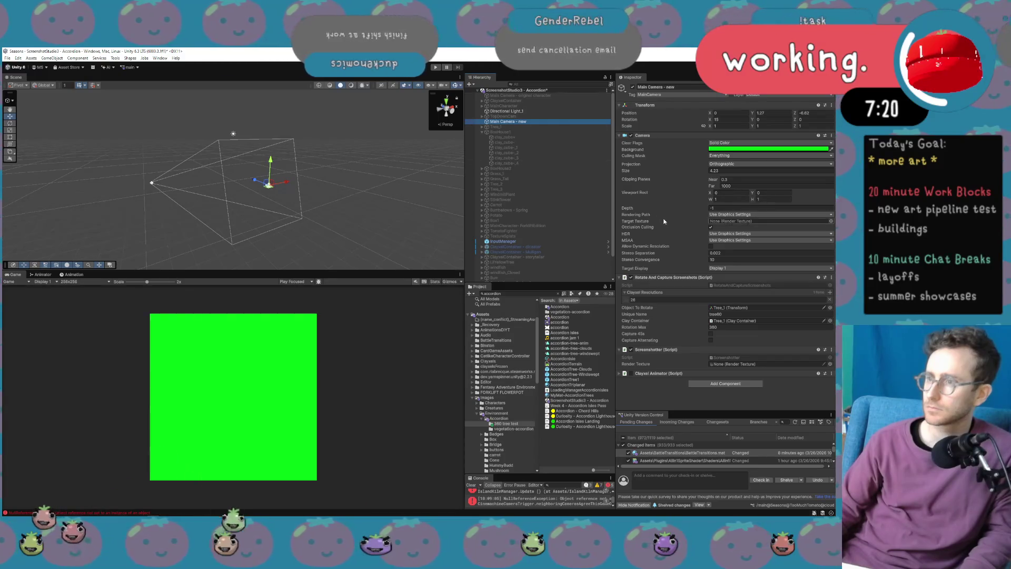
Activate BoxHouse1, try clay detail 18 then revert to 26, and check Main Camera - new.
click(521, 131)
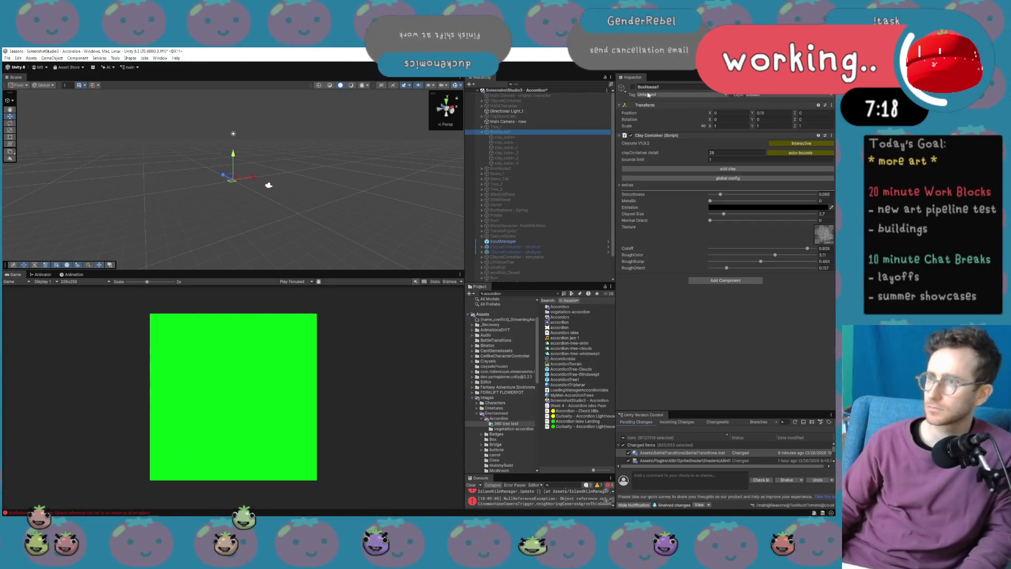
click(632, 87)
drag(702, 156, 693, 154)
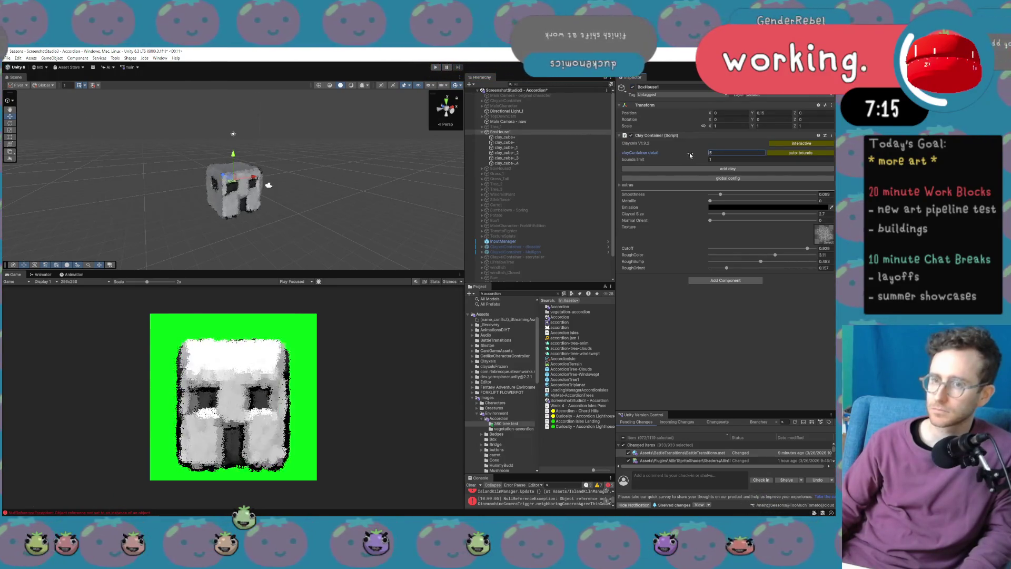
key(ctrl+z)
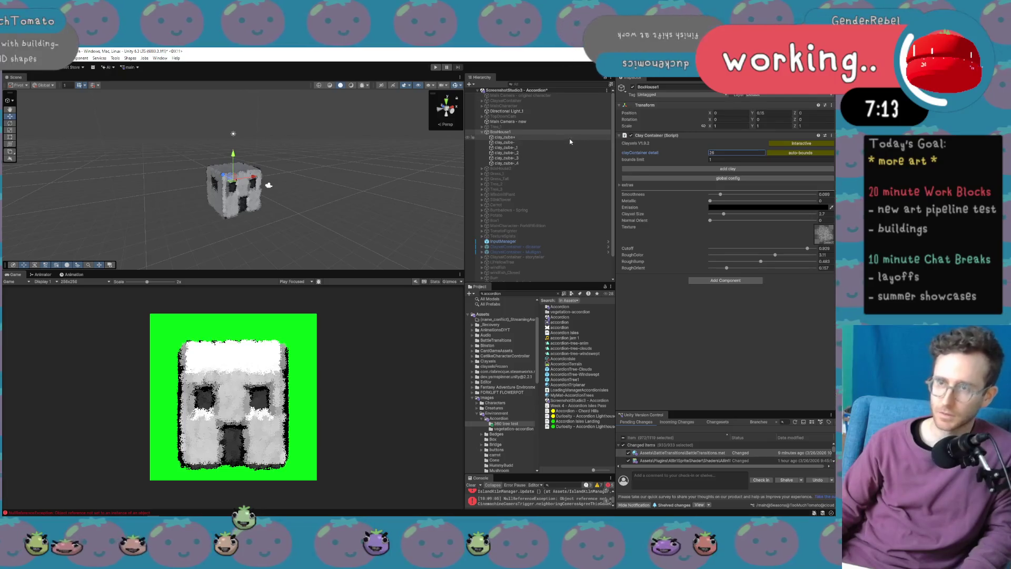
click(560, 121)
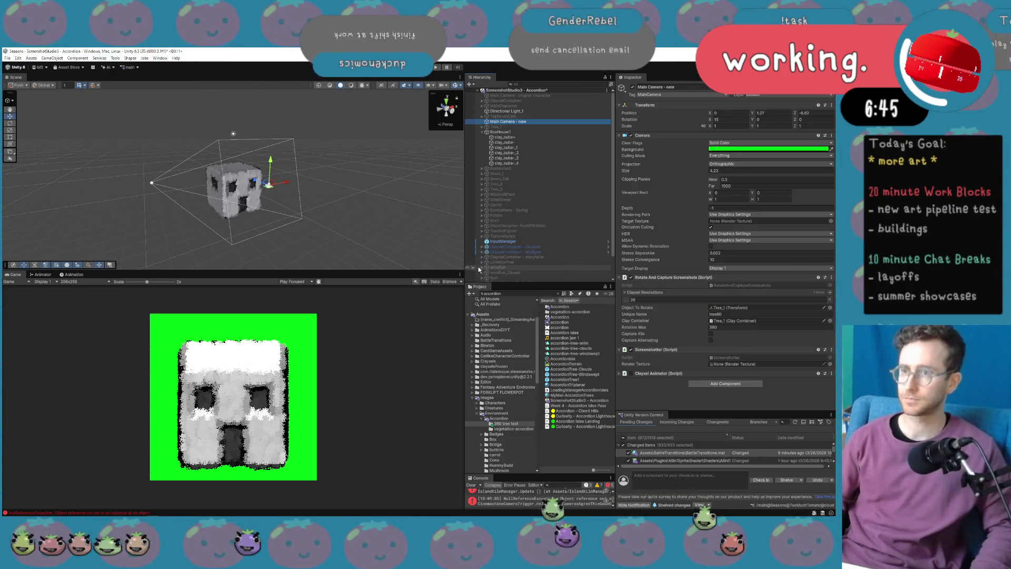
click(559, 133)
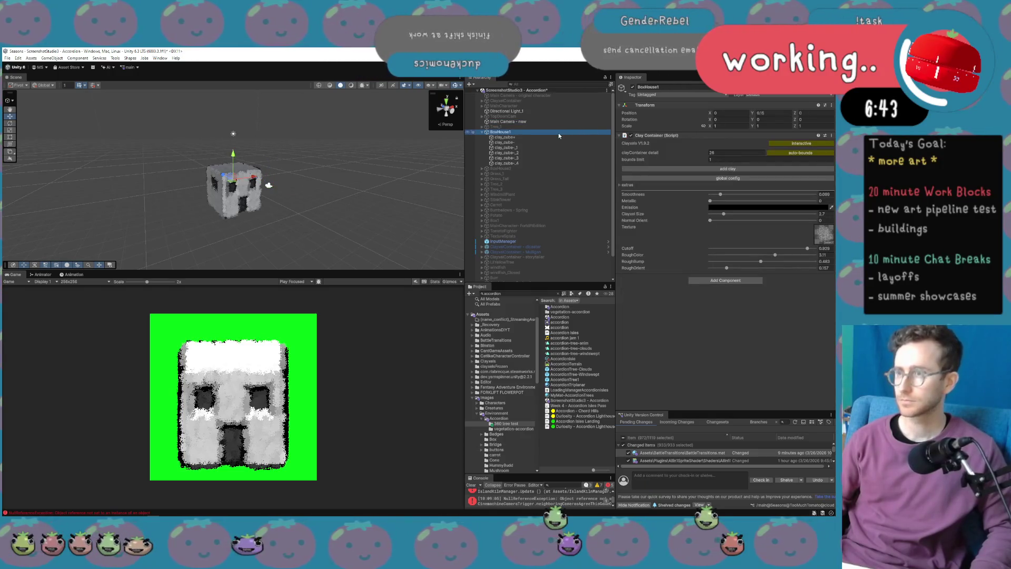
click(555, 121)
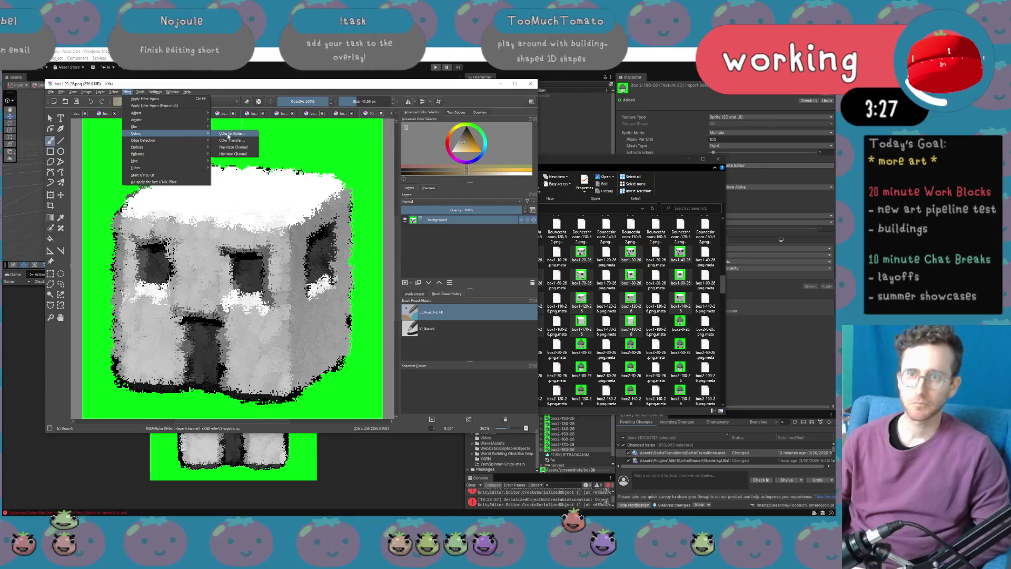
Apply Color to Alpha with the Remove Green preset and save box1-20-26 as PNG.
click(98, 175)
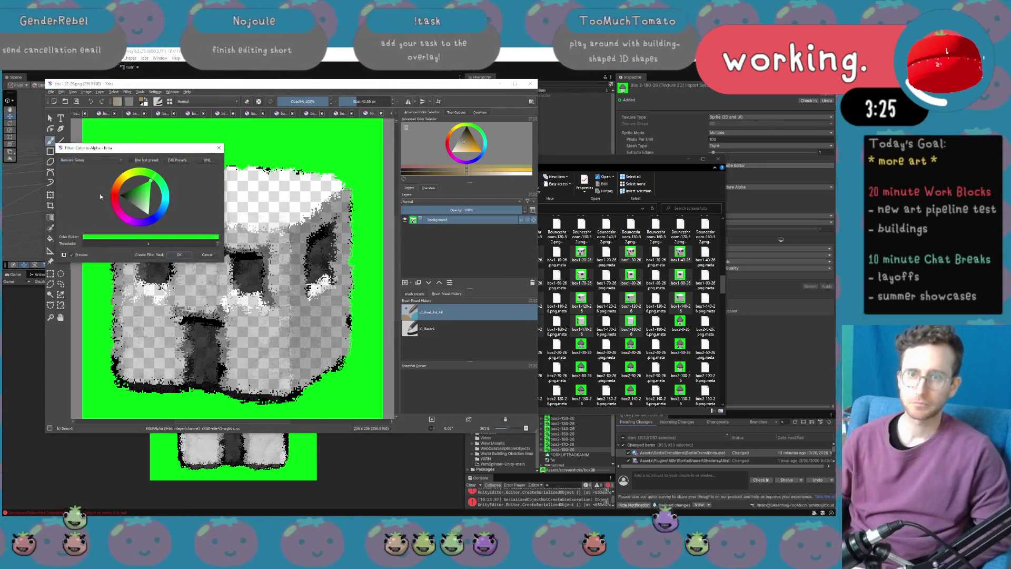
click(179, 254)
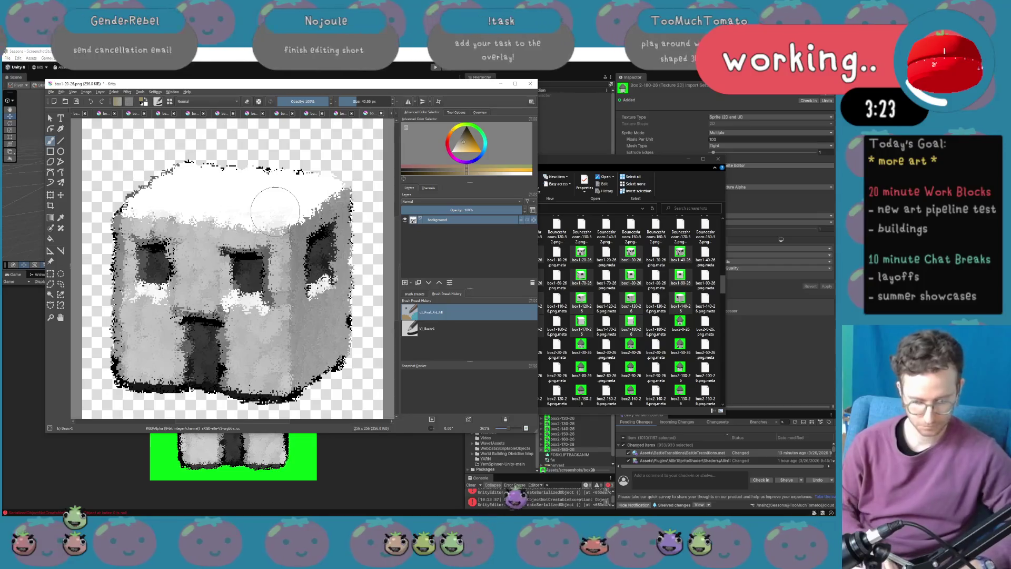
key(ctrl+s)
key(Return)
Remove the green background and save the next images, including box1-170-26.
key(ctrl+Tab)
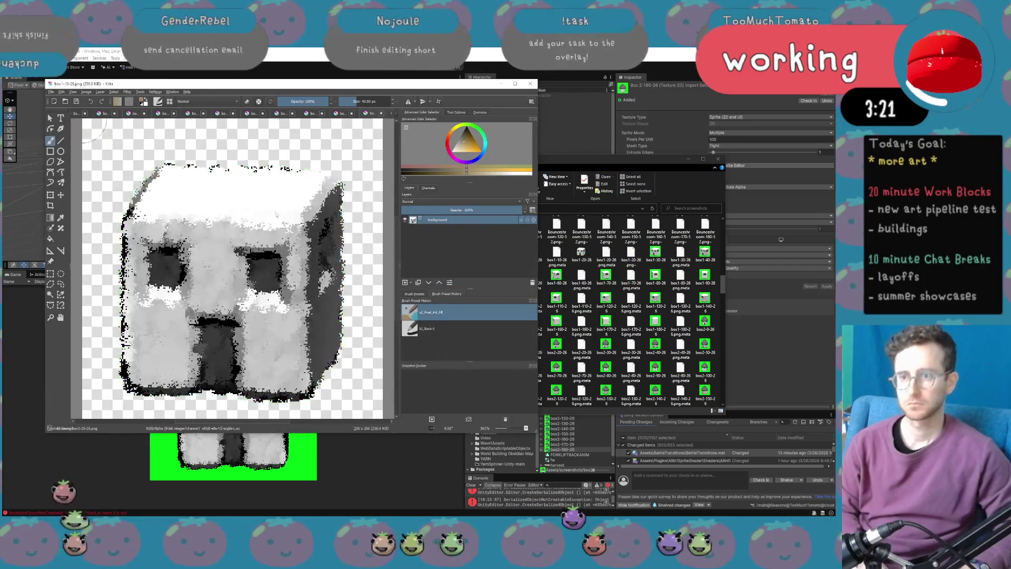
key(ctrl+s)
key(Return)
key(ctrl+Tab)
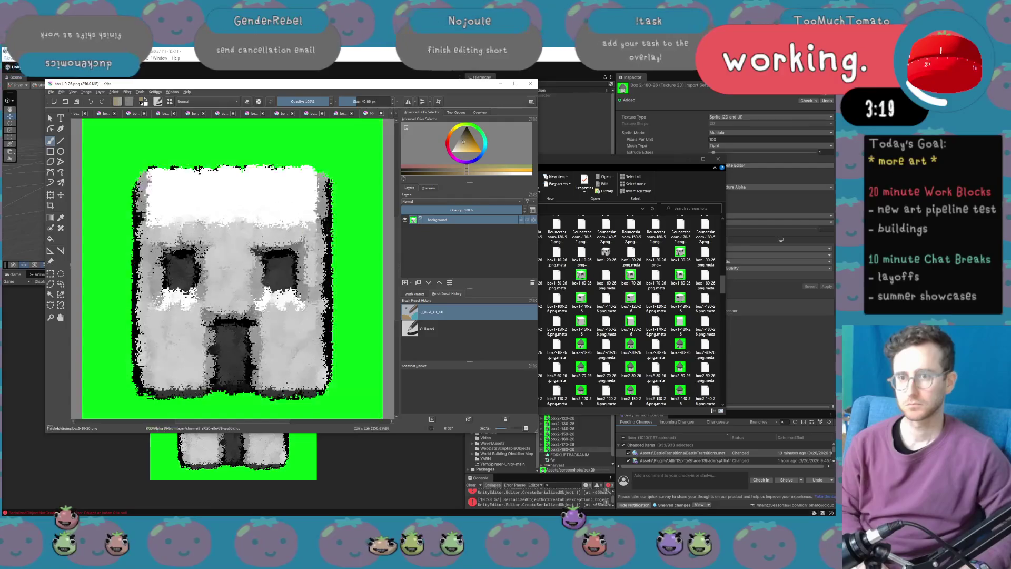
key(ctrl+f)
key(ctrl+s)
key(Return)
key(ctrl+Tab)
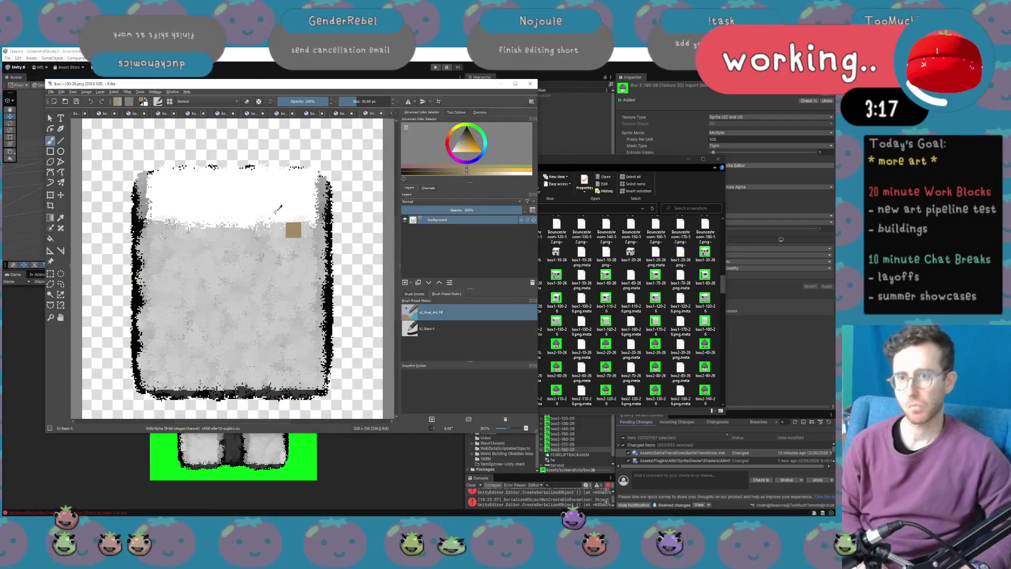
key(ctrl+f)
key(ctrl+s)
key(Return)
Review the remaining box images, then close all tabs, saving box1-110-26.
key(ctrl+Tab)
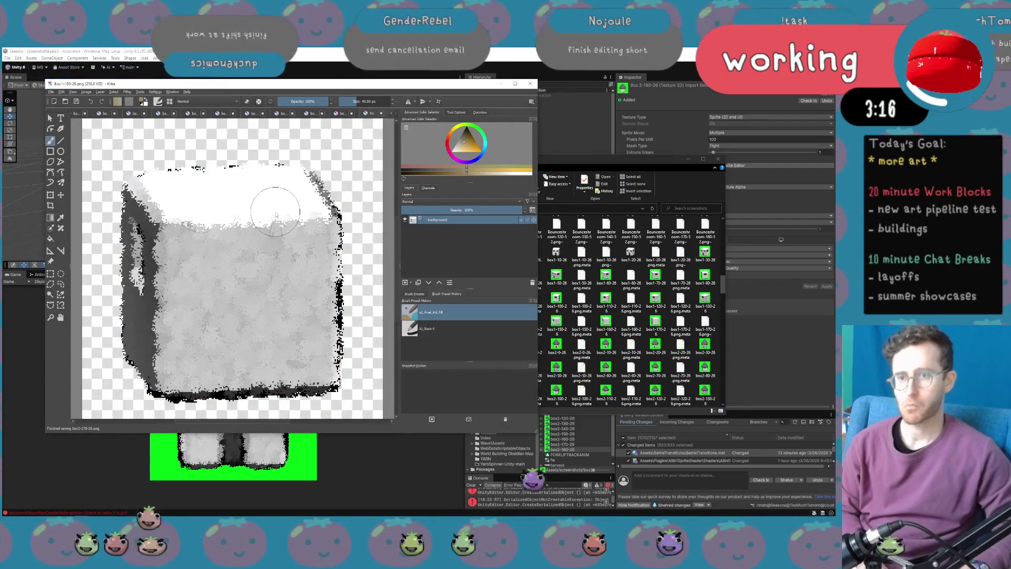
key(ctrl+Tab)
key(ctrl+Tab)
key(ctrl+Tab)
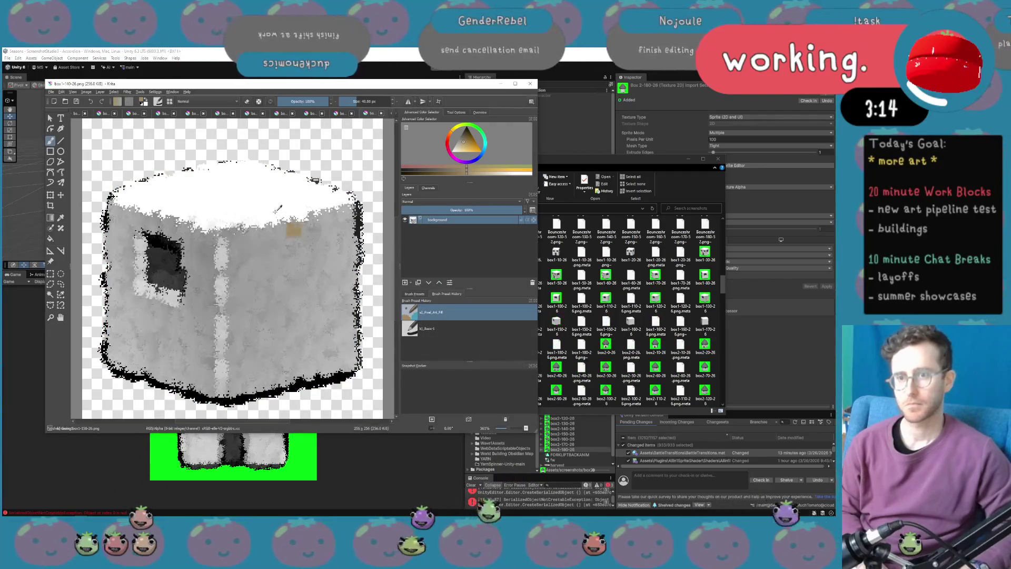
key(ctrl+Tab)
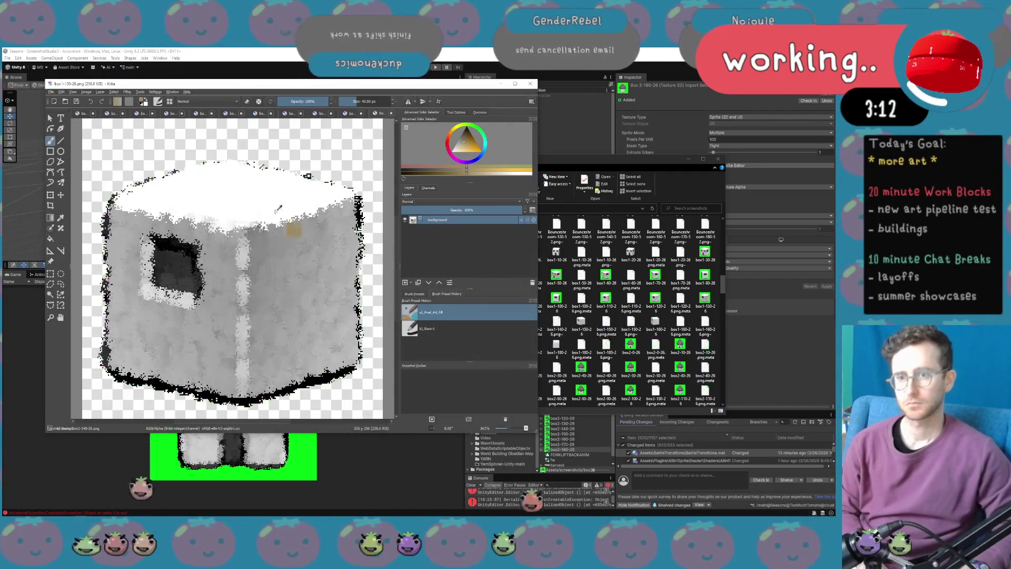
key(ctrl+Tab)
key(ctrl+w)
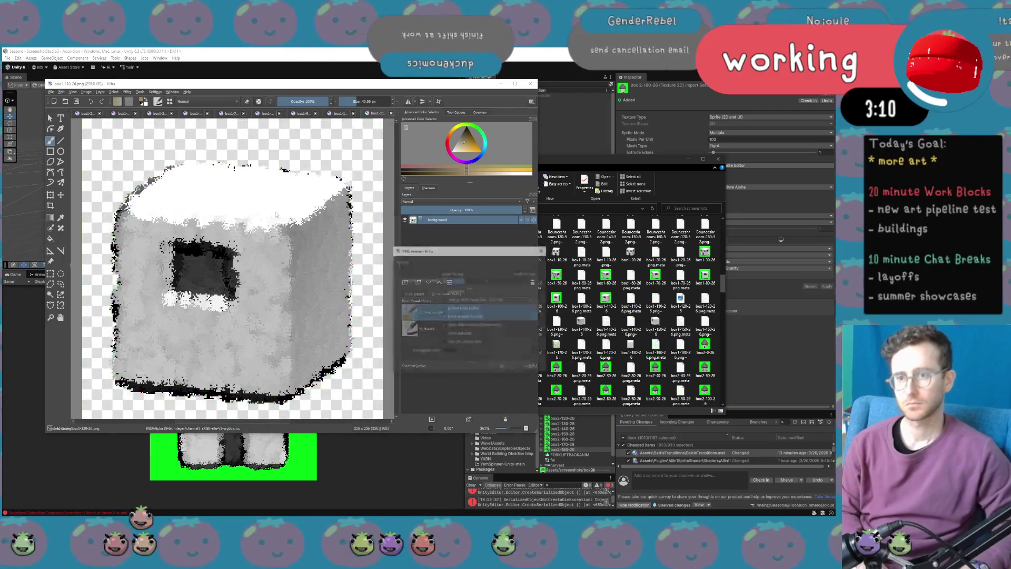
key(ctrl+w)
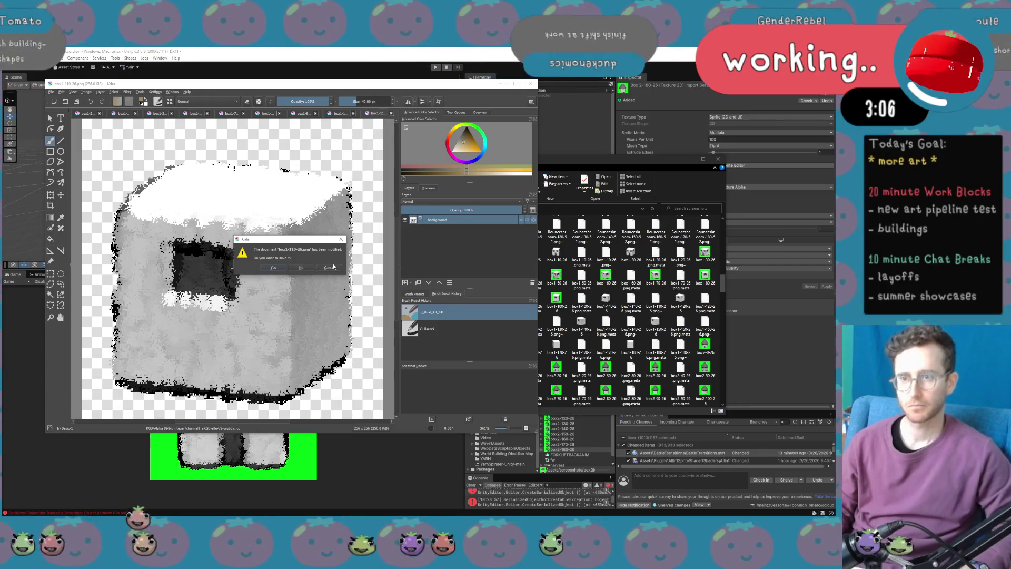
click(273, 267)
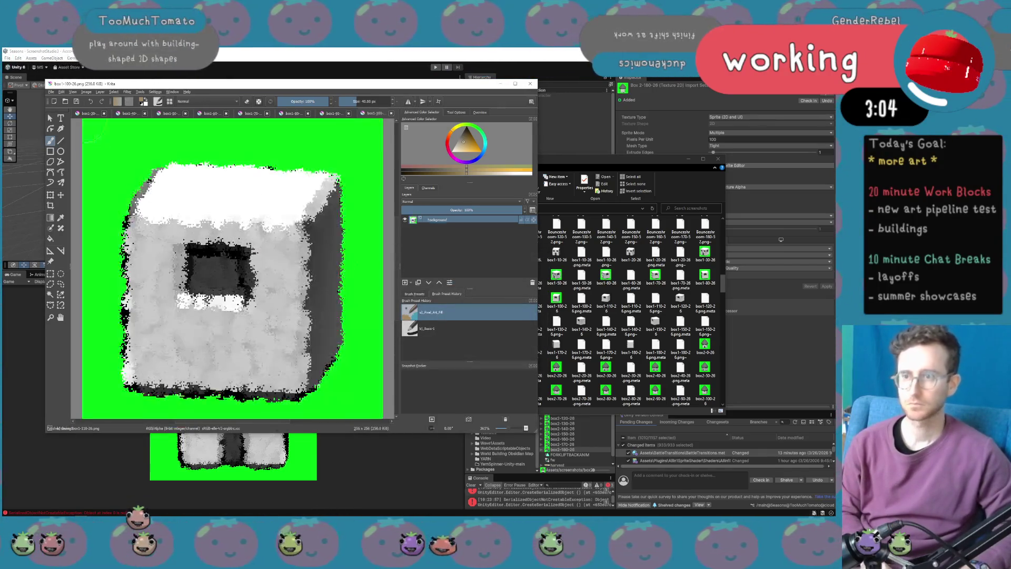
key(ctrl+w)
key(ctrl+w)
key(ctrl+w)
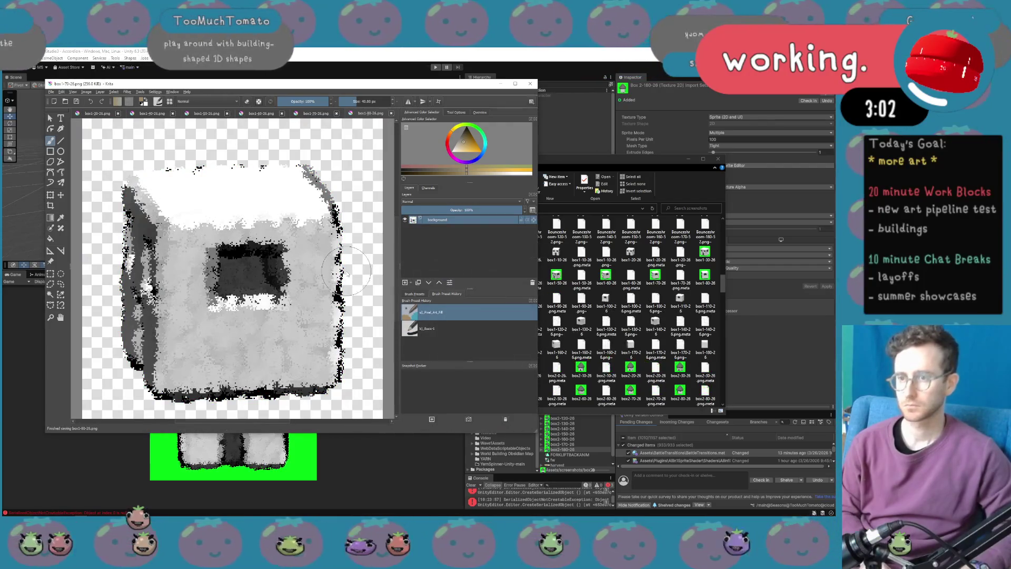
key(ctrl+w)
key(ctrl+w)
key(ctrl+w)
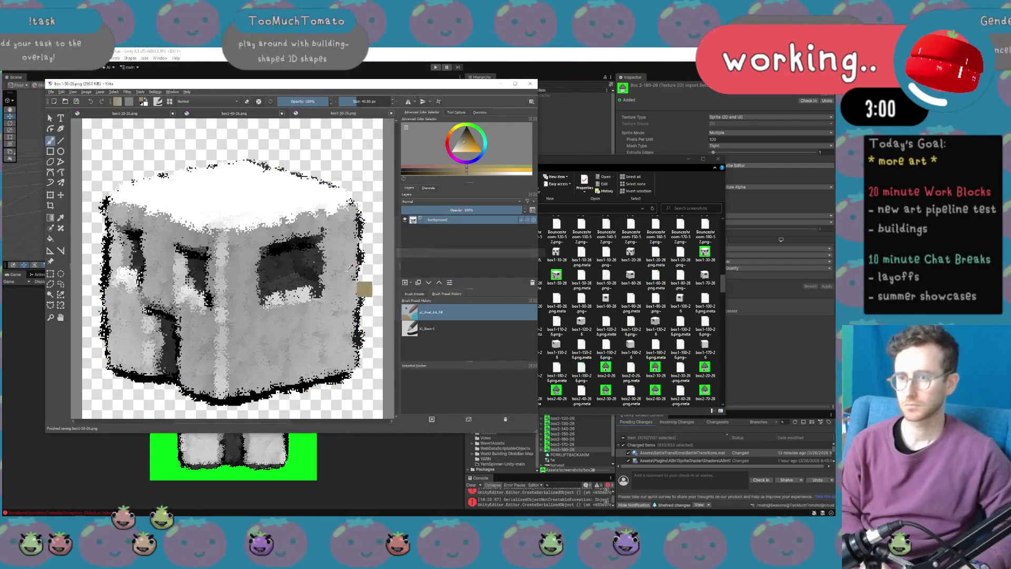
key(ctrl+w)
key(ctrl+w)
key(ctrl+w)
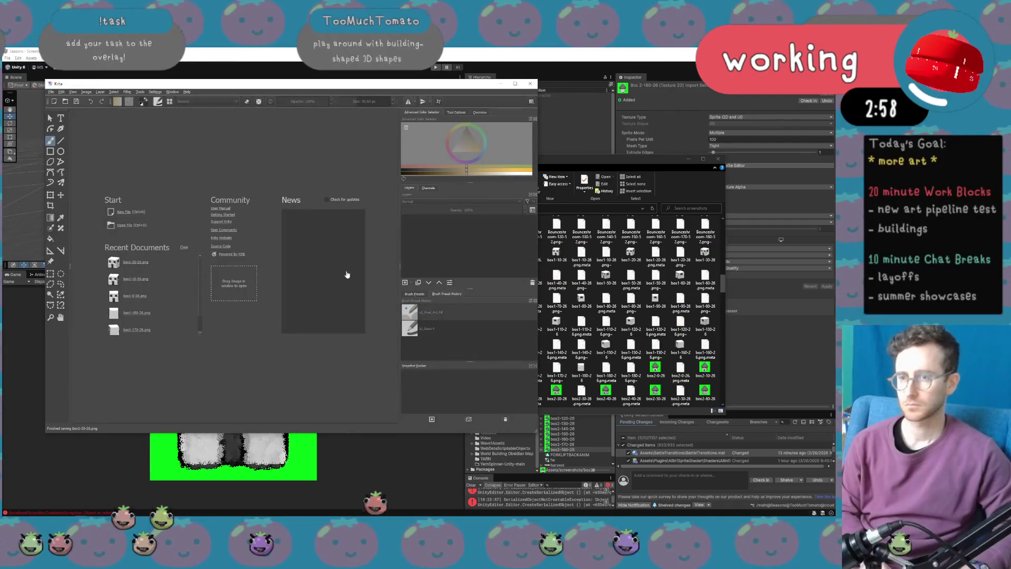
Select all nineteen box2 renders (0–180°) and drag them into Krita for green removal, then close Krita.
click(657, 369)
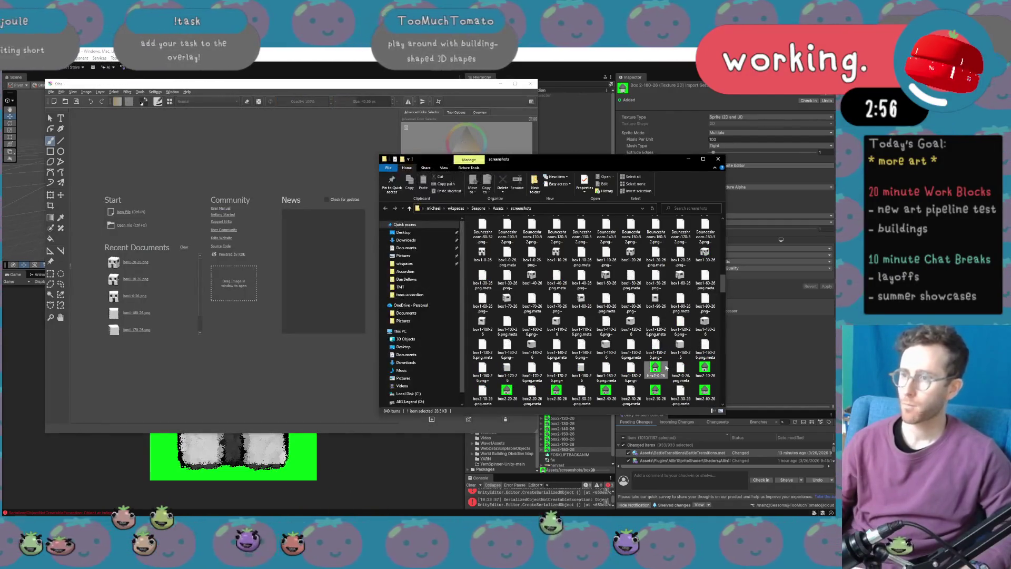
scroll(673, 338, down, 3)
ctrl+click(656, 293)
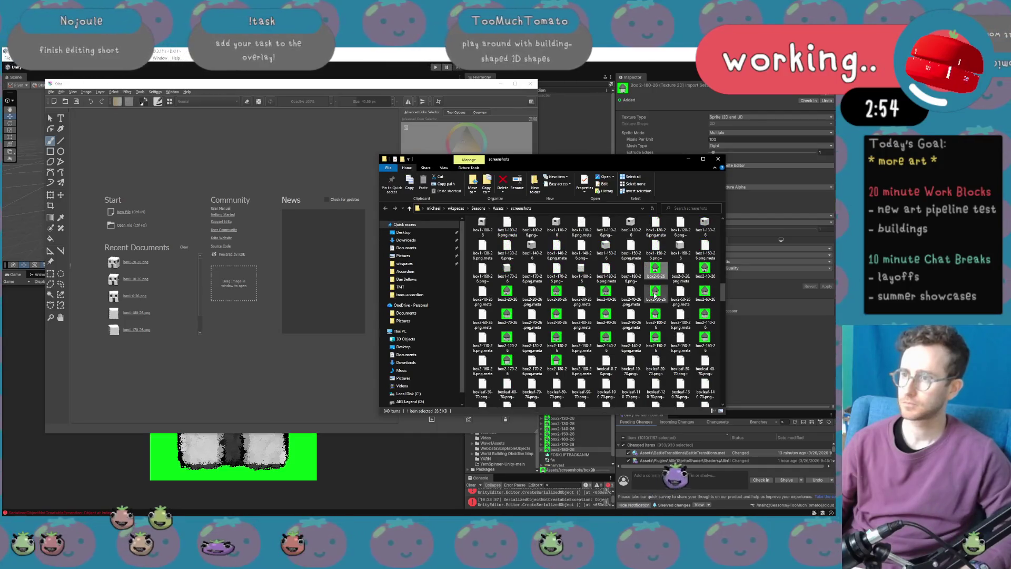
ctrl+click(656, 316)
ctrl+click(656, 339)
ctrl+click(706, 269)
ctrl+click(705, 291)
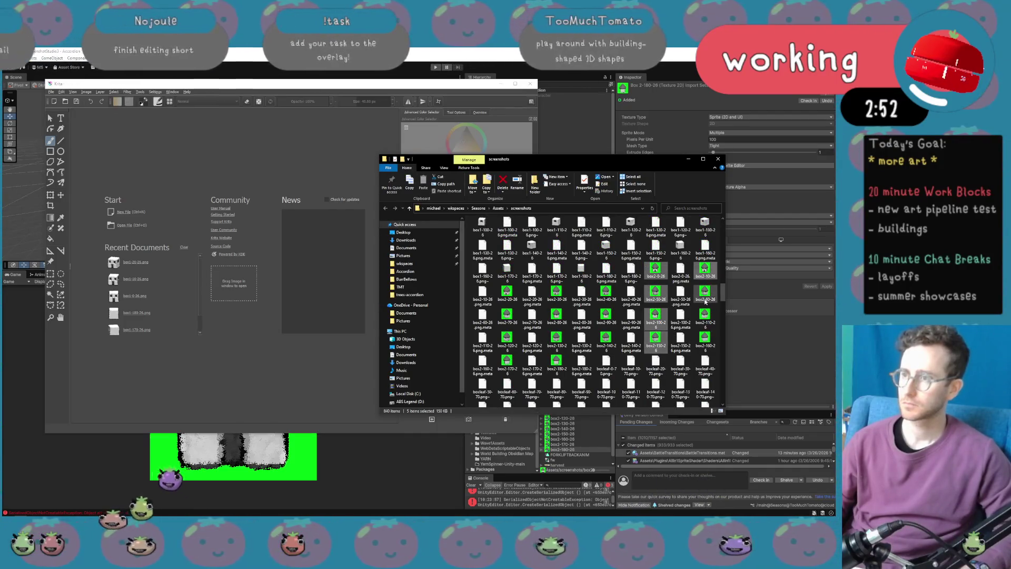
ctrl+click(706, 315)
ctrl+click(705, 338)
ctrl+click(606, 292)
ctrl+click(606, 316)
ctrl+click(606, 339)
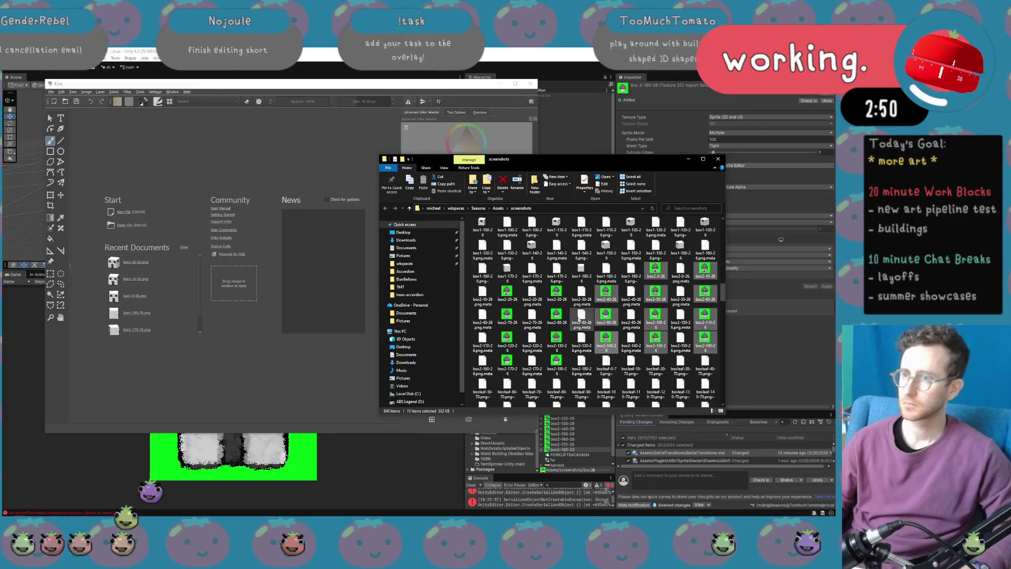
ctrl+click(557, 293)
ctrl+click(557, 340)
ctrl+click(557, 362)
ctrl+click(506, 293)
ctrl+click(507, 316)
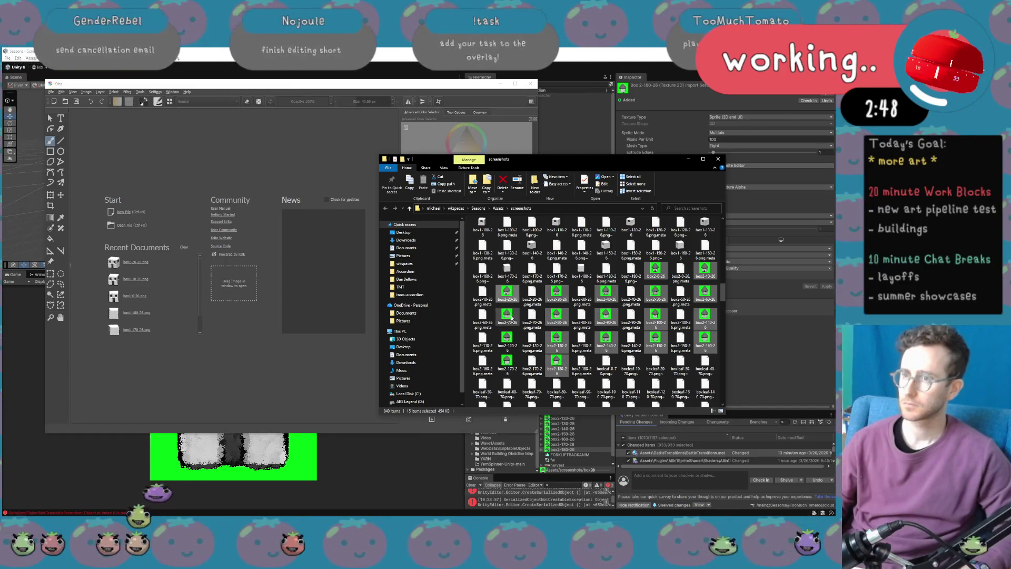
ctrl+click(507, 339)
ctrl+click(506, 363)
mouse_move(501, 342)
mouse_down()
mouse_move(509, 366)
mouse_move(237, 284)
mouse_up()
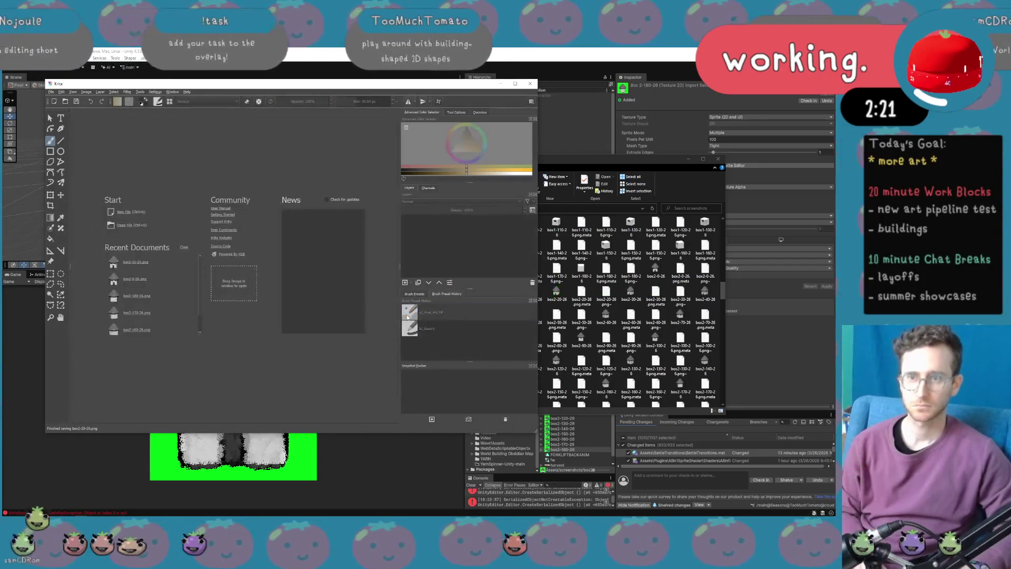
click(530, 83)
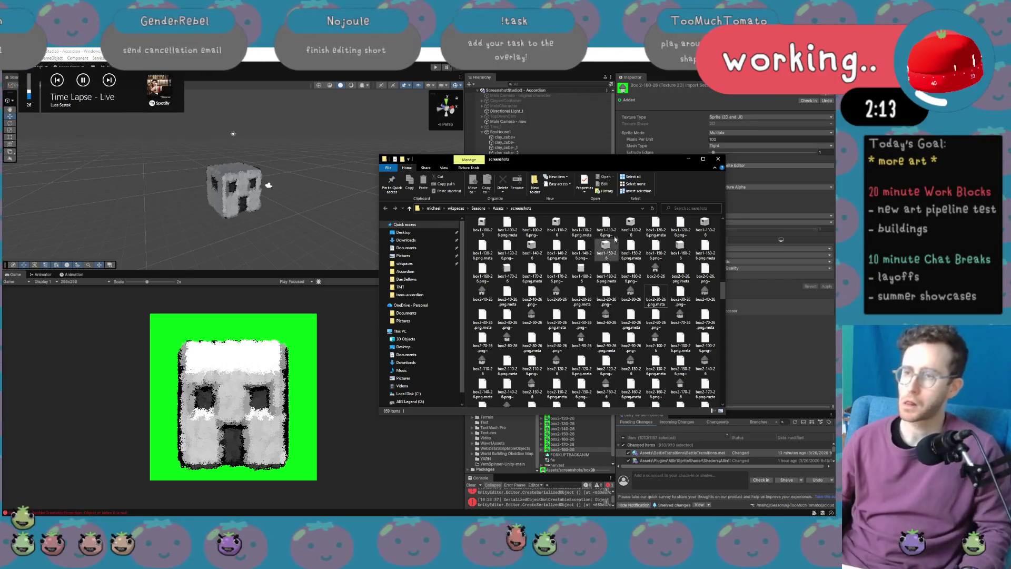
Set the box2 textures (0–180) to Single sprite mode, apply, and open the Environment/Accordion images folder.
scroll(609, 305, up, 3)
scroll(684, 314, up, 5)
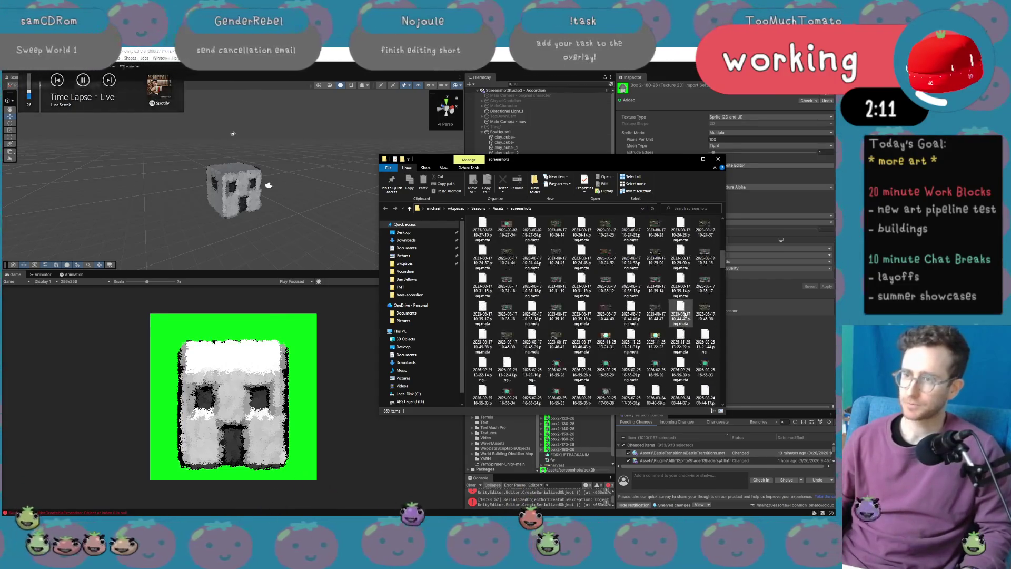
click(723, 160)
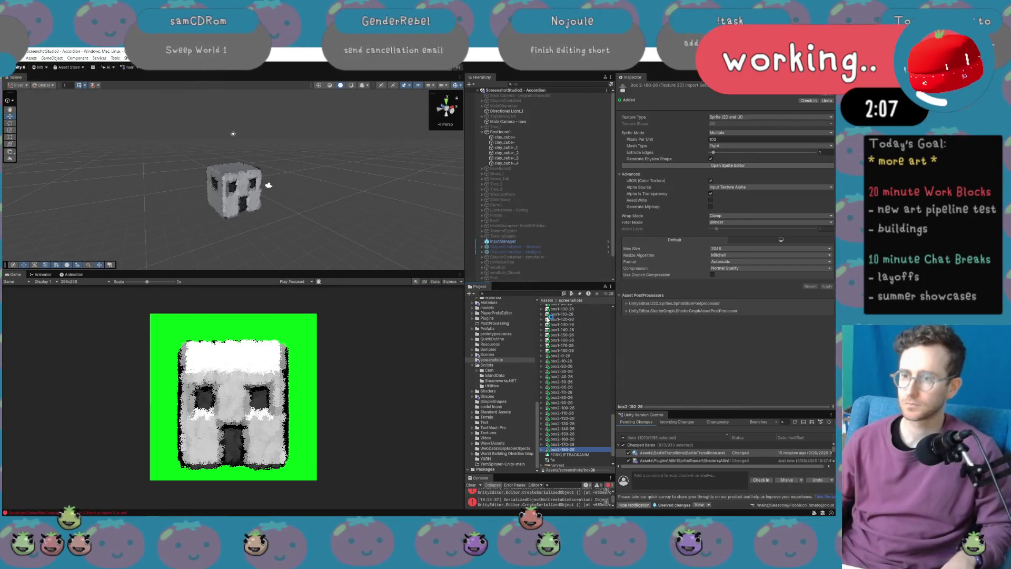
shift+click(565, 357)
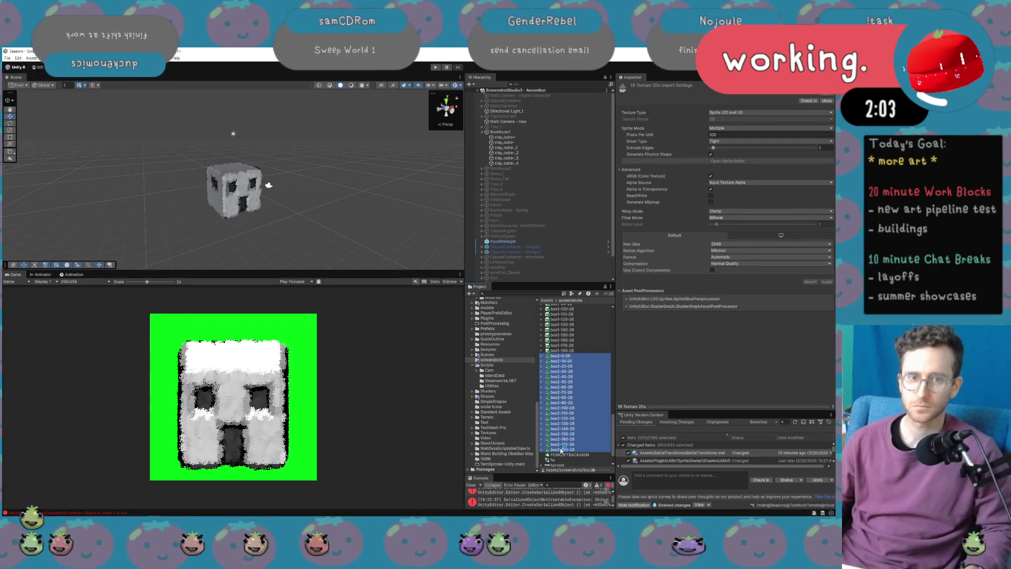
click(761, 129)
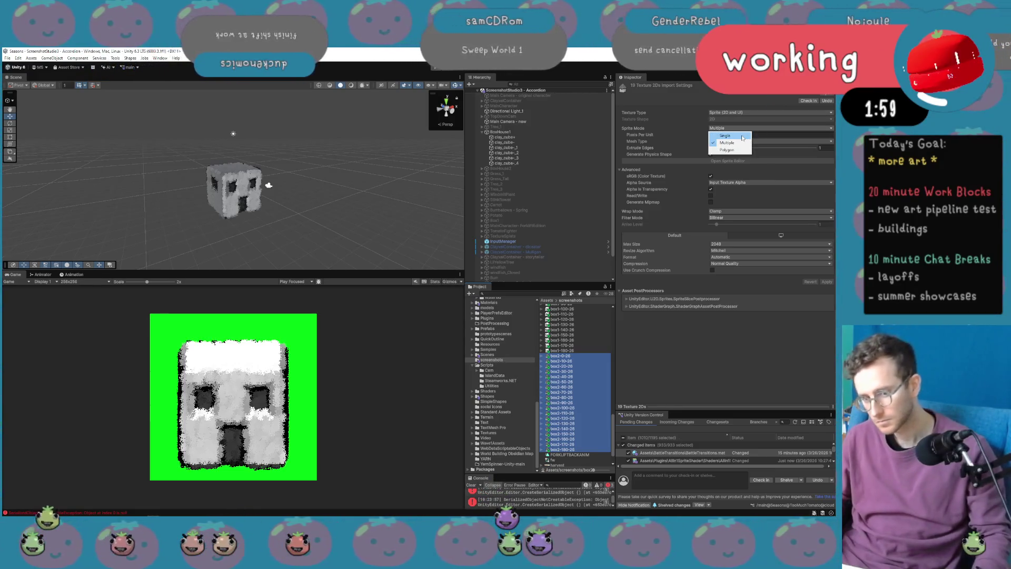
click(742, 136)
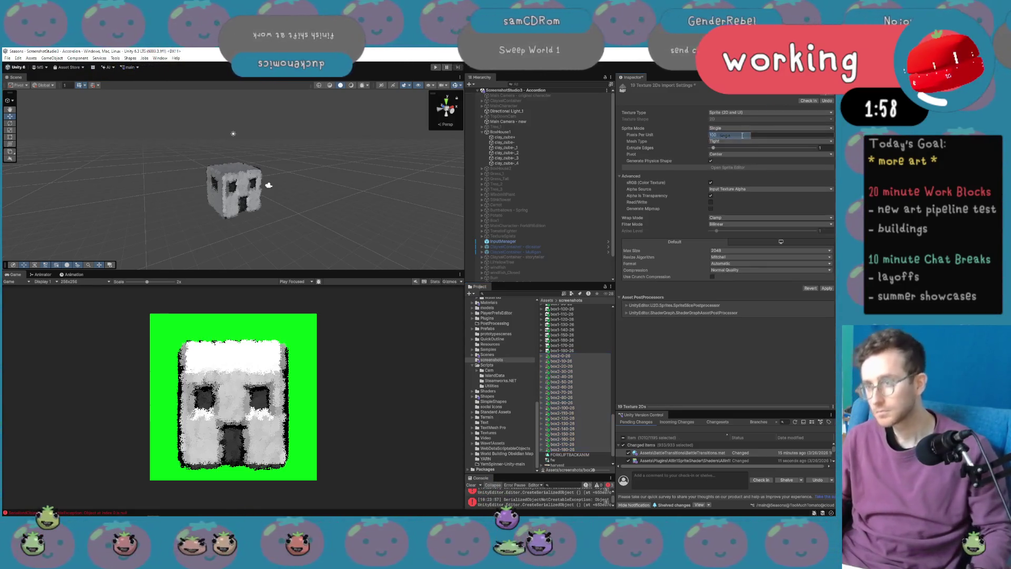
click(827, 288)
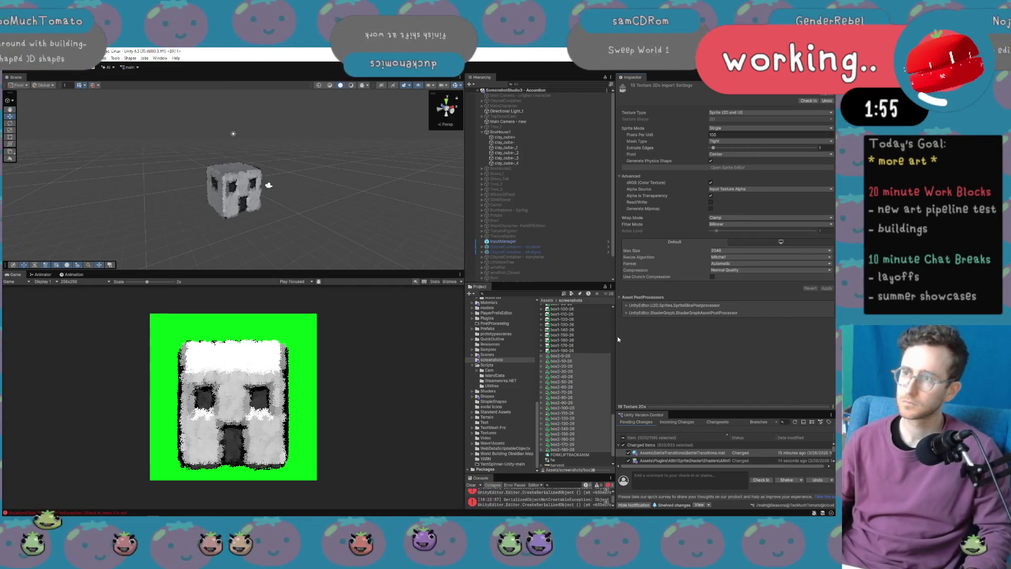
scroll(510, 355, up, 10)
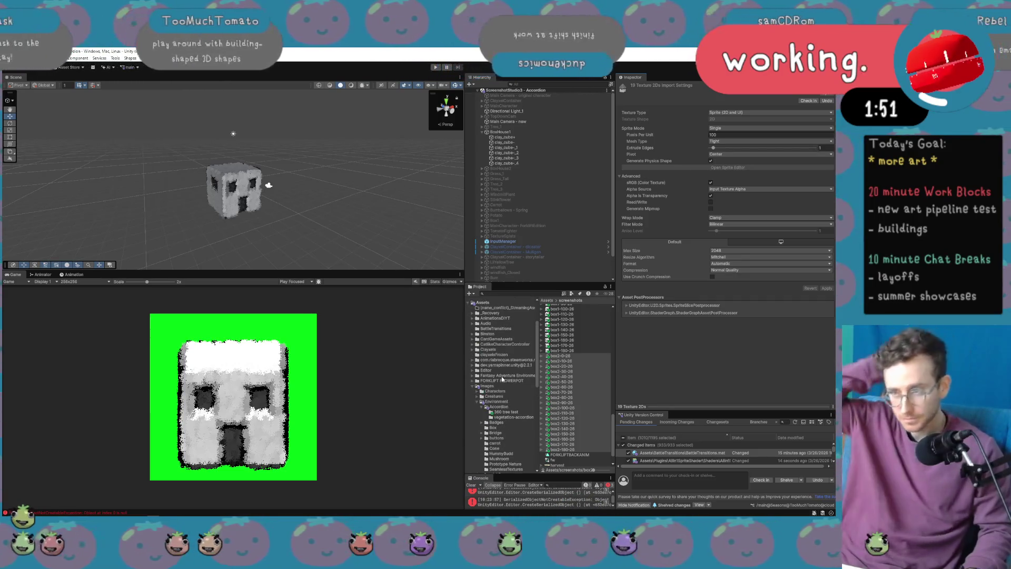
click(496, 408)
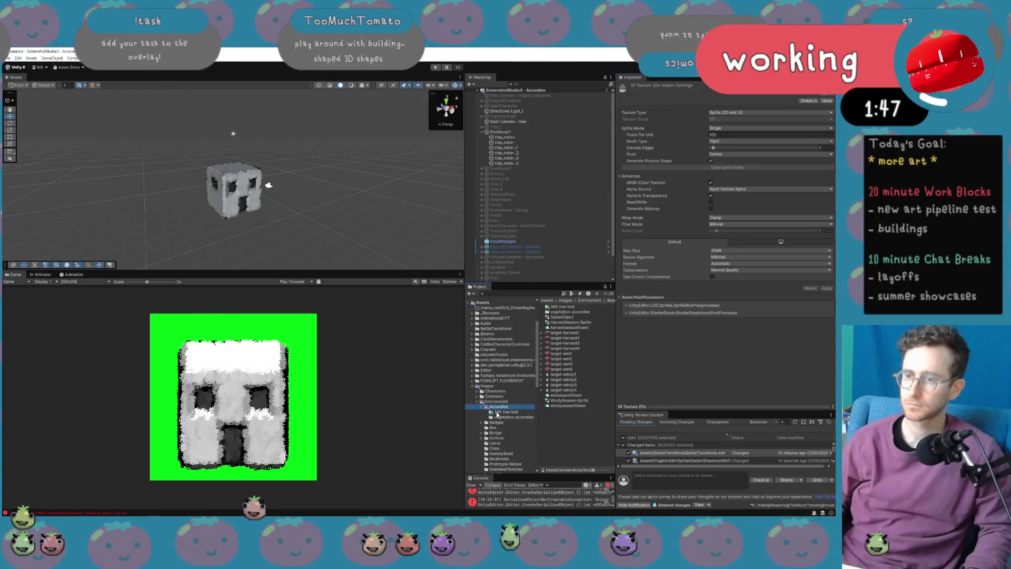
Create a new folder named Box Houses Test inside Accordion.
right_click(555, 435)
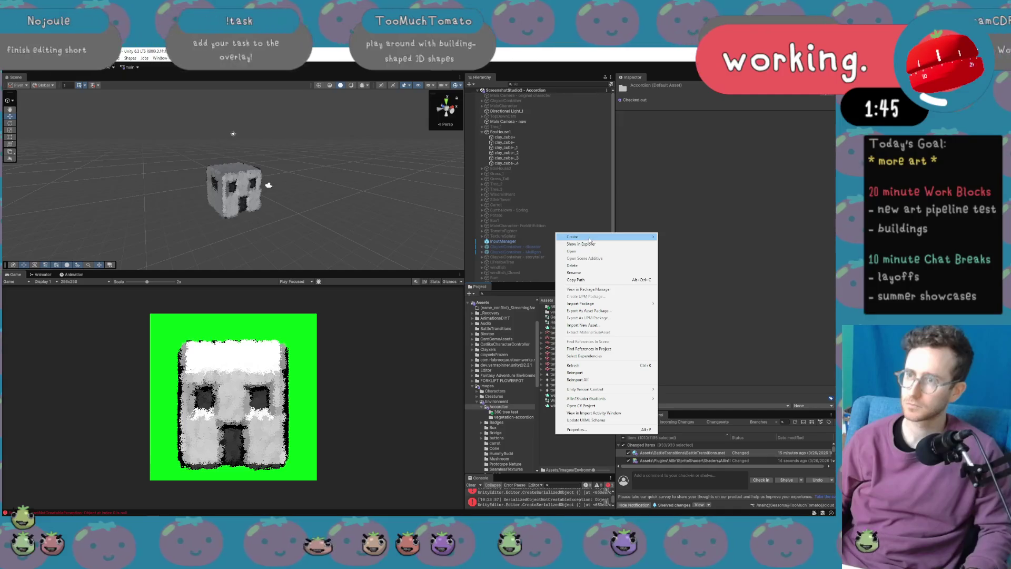
mouse_move(579, 236)
click(677, 238)
text(Box Houses Test)
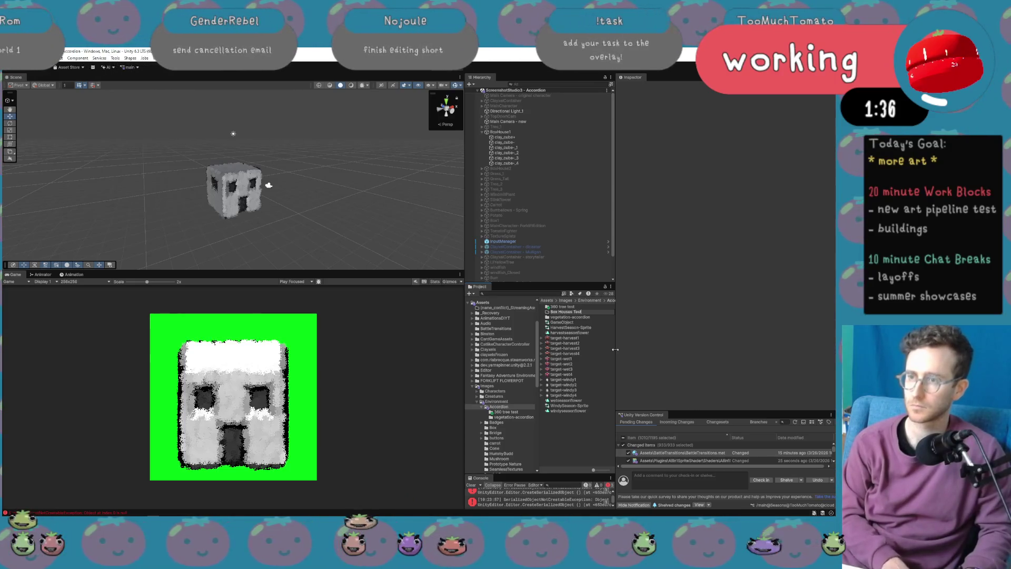
key(Return)
In the screenshots folder, select all box sprites starting at box1-0-26 and move them to Box Houses Test.
scroll(513, 428, down, 6)
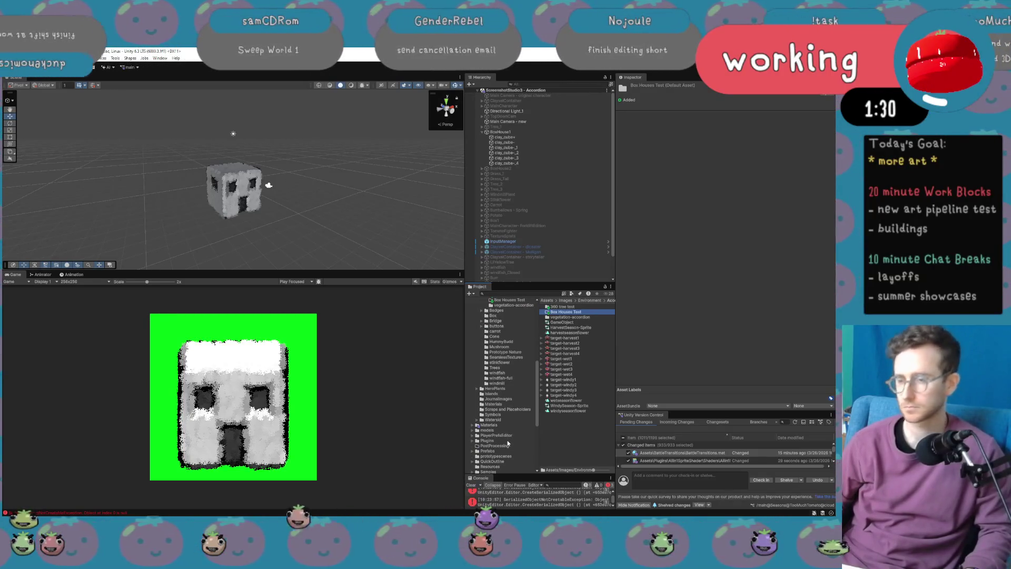
scroll(508, 393, down, 3)
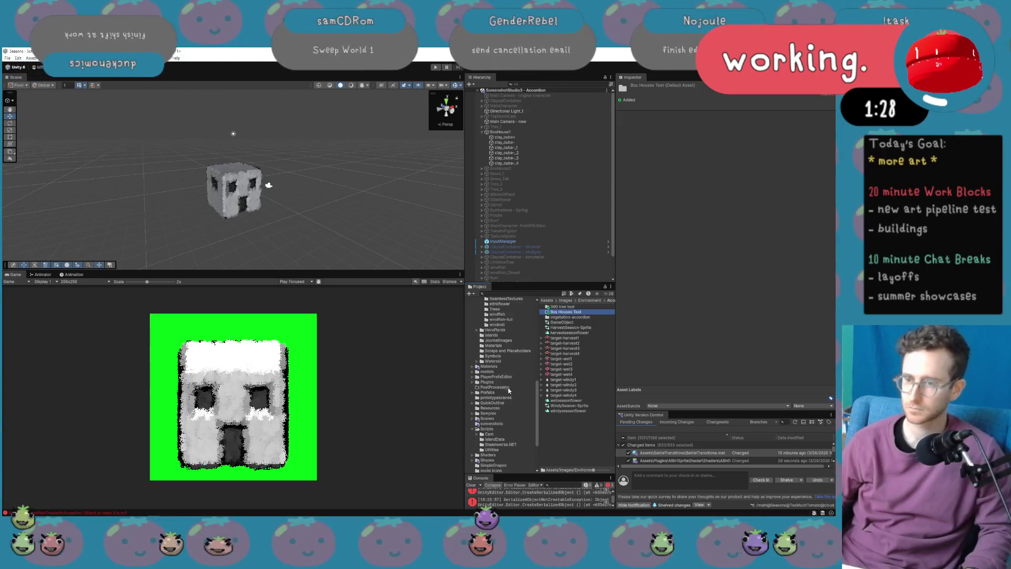
scroll(504, 429, down, 2)
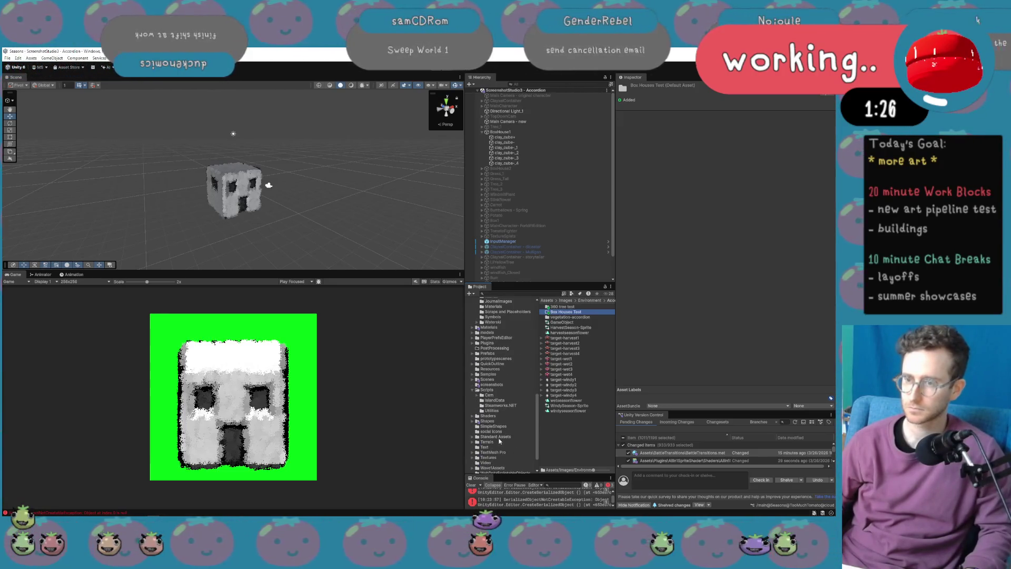
scroll(498, 427, down, 1)
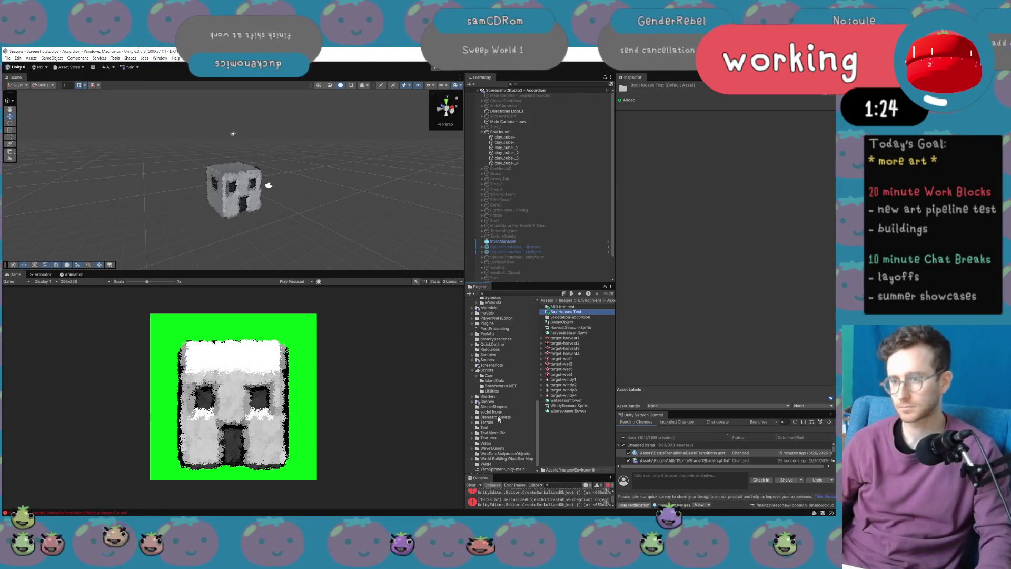
click(505, 365)
scroll(564, 394, down, 5)
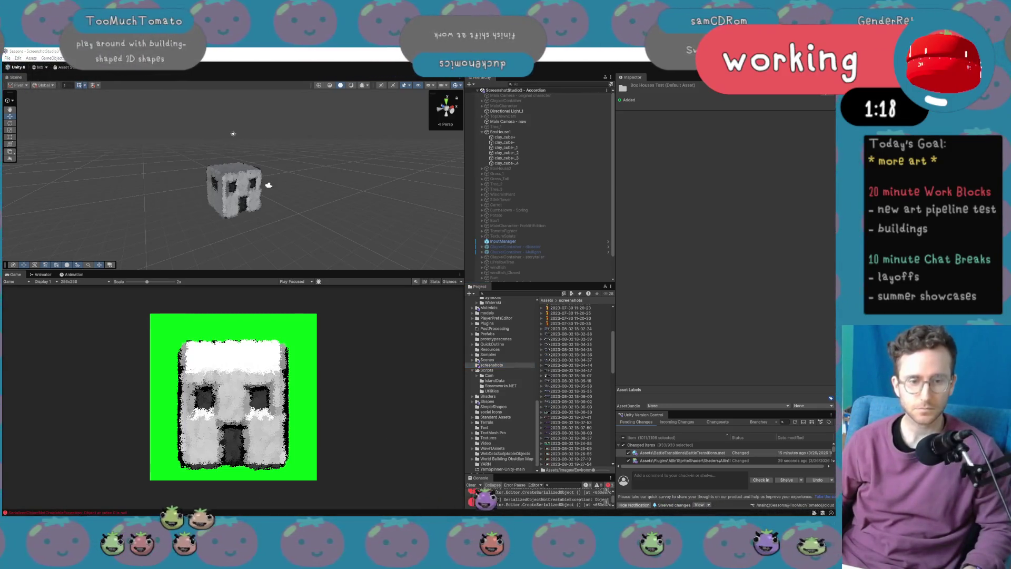
scroll(566, 404, down, 10)
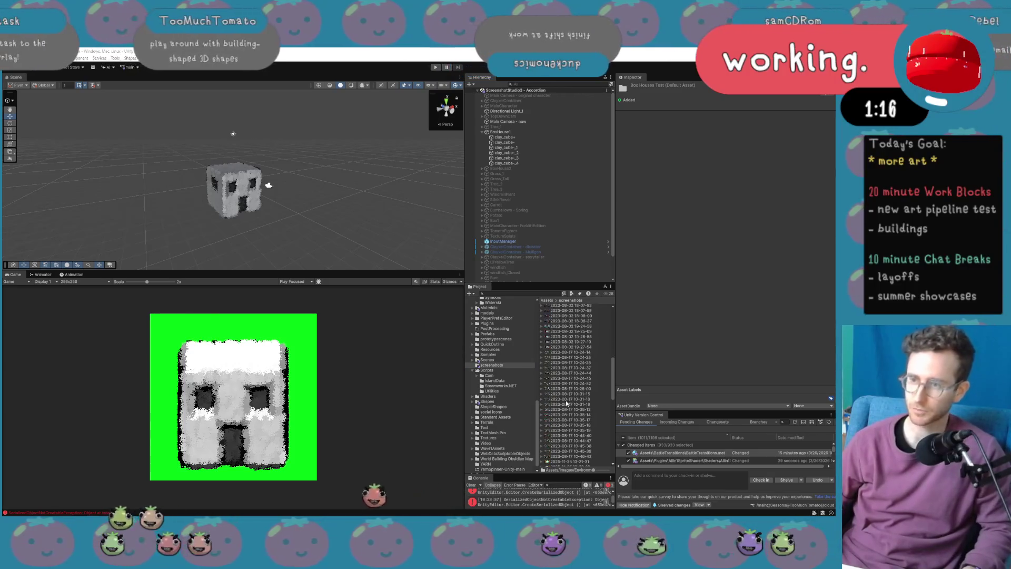
click(562, 334)
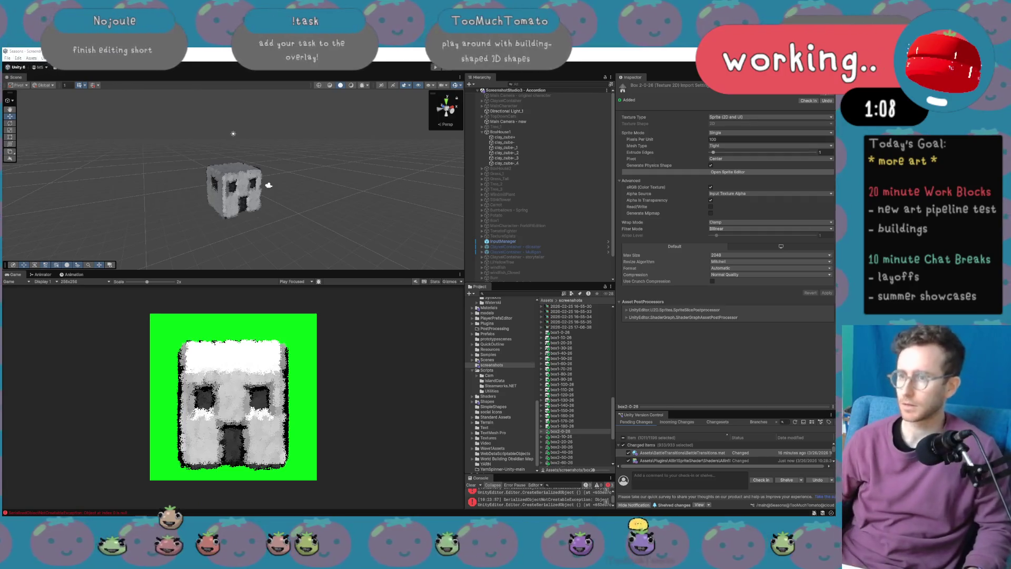
click(561, 333)
scroll(563, 369, down, 5)
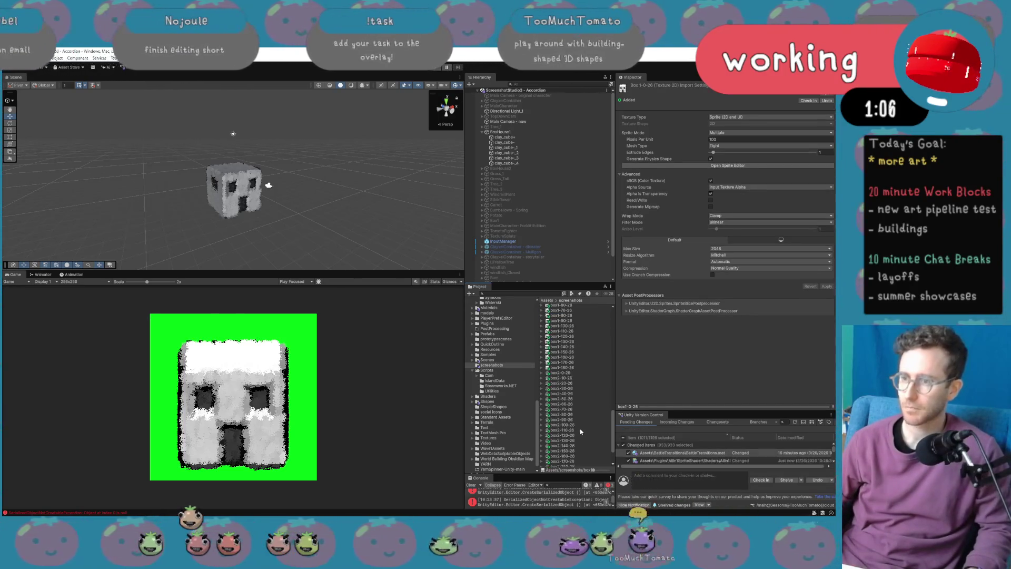
shift+click(576, 447)
scroll(580, 450, up, 7)
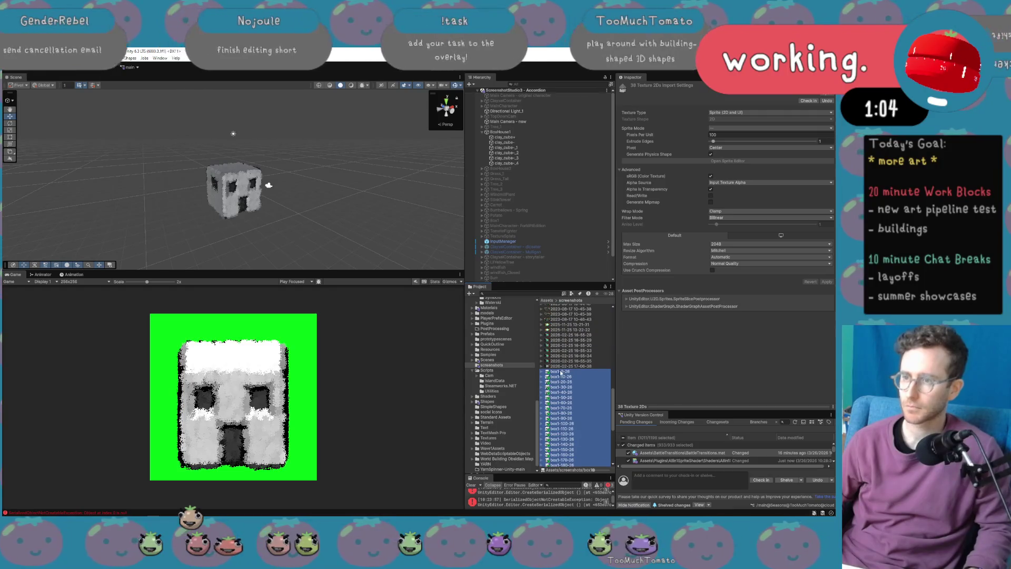
scroll(503, 367, up, 10)
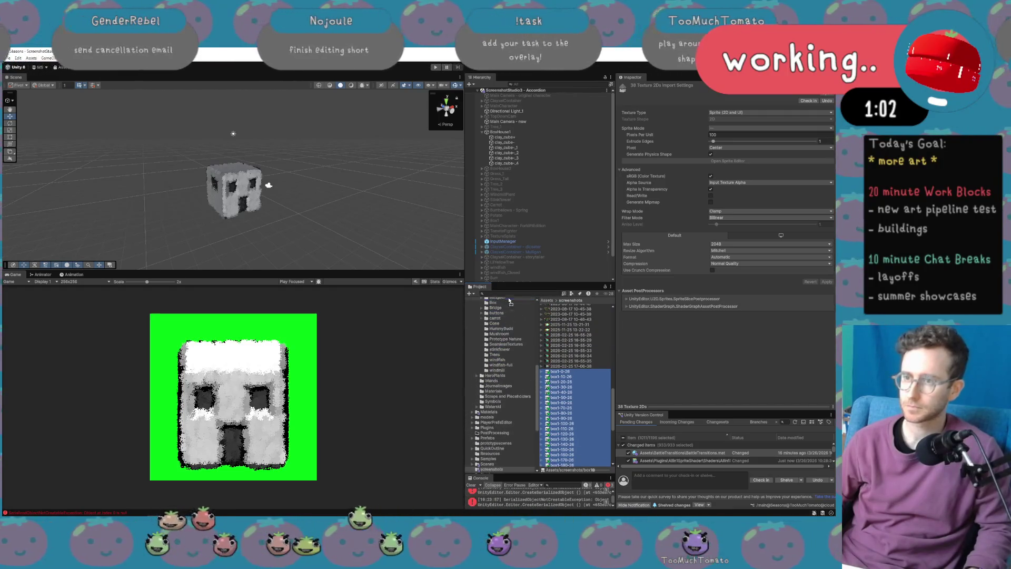
scroll(511, 305, up, 4)
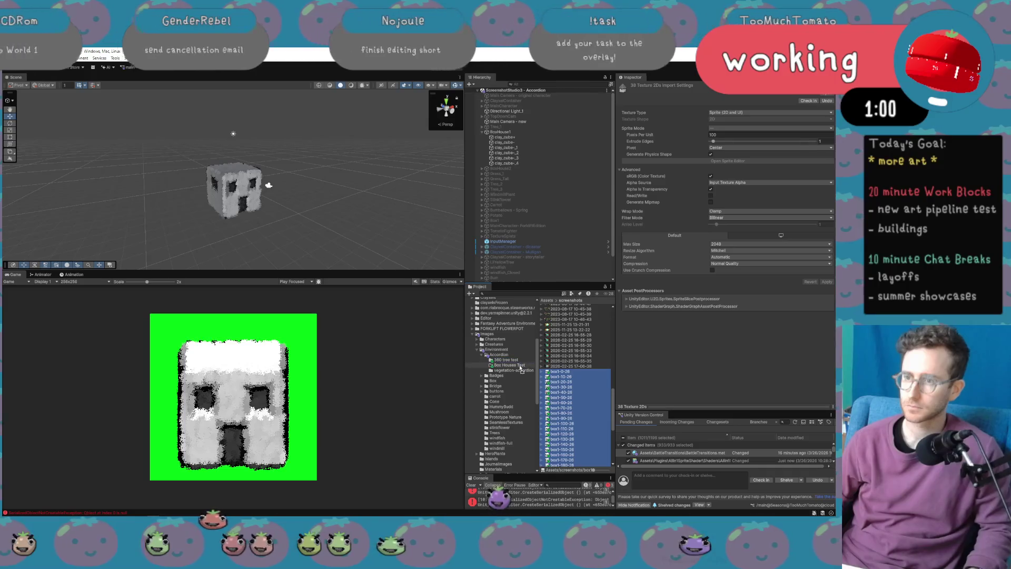
drag(522, 369, 521, 368)
scroll(527, 342, up, 8)
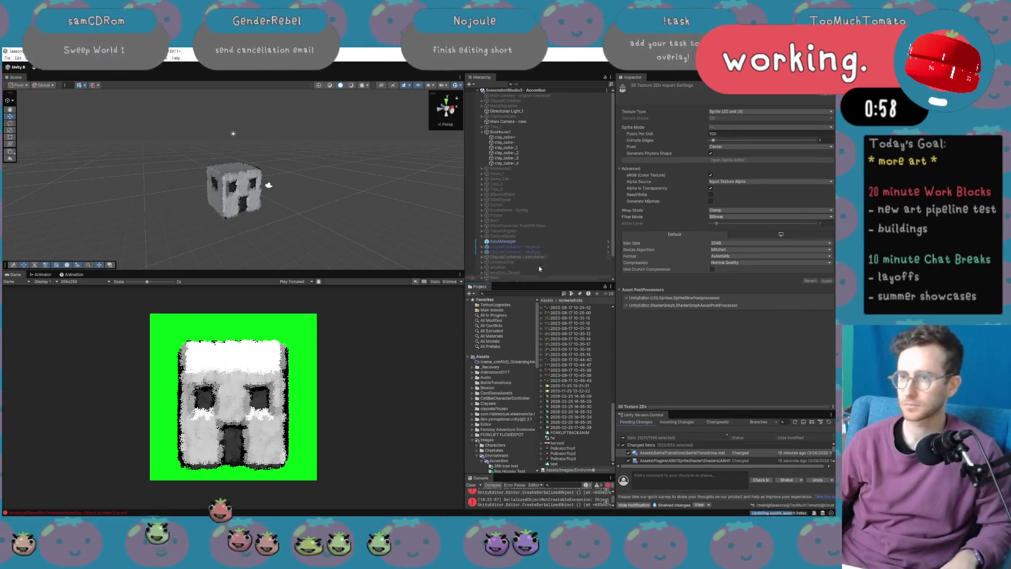
Search the project for 'accordion'.
click(524, 293)
text(accordion)
scroll(520, 302, down, 10)
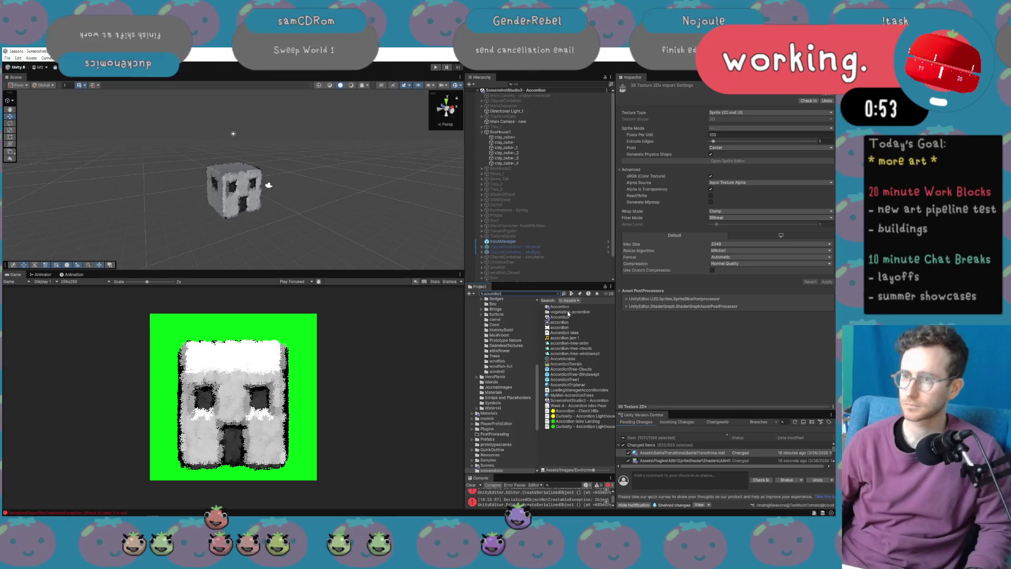
Open the Accordion scene.
click(563, 317)
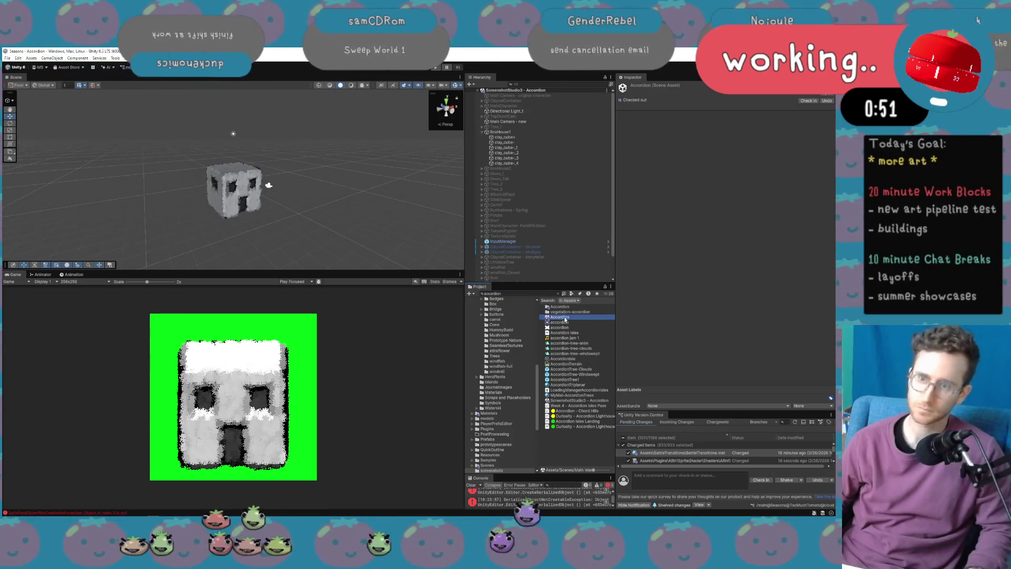
double_click(562, 317)
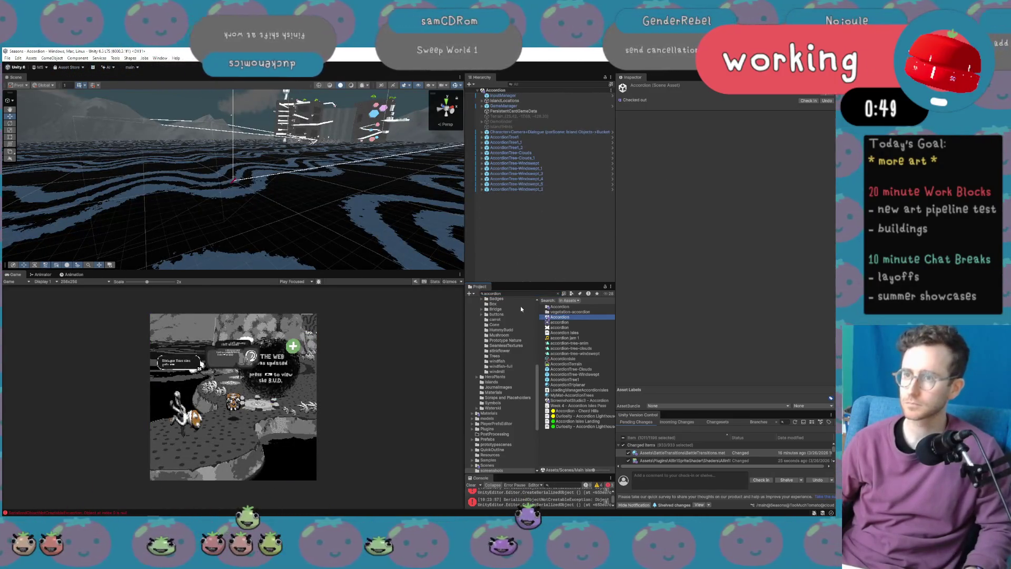
scroll(511, 384, up, 5)
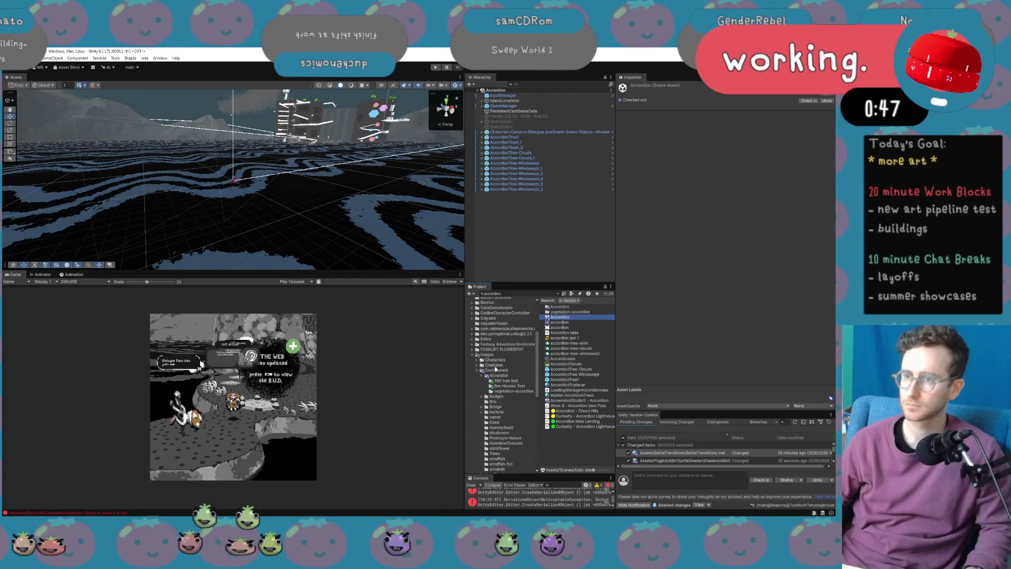
Frame the Botanist and place the Tree-360 sprite from 360 tree test beside the white blocks.
click(501, 380)
mouse_move(390, 245)
mouse_down()
mouse_move(368, 211)
mouse_move(360, 134)
mouse_up()
click(397, 126)
key(f)
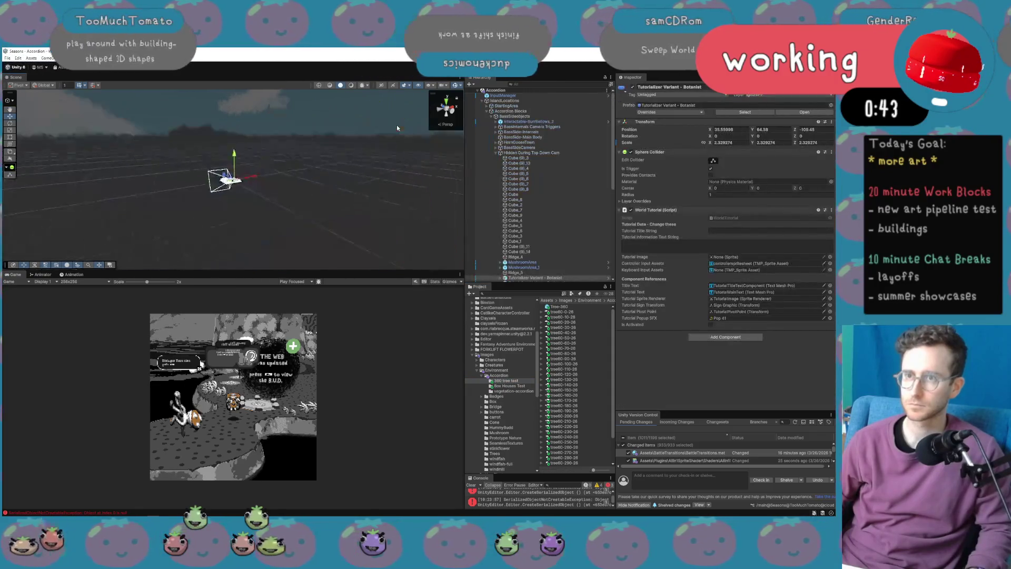
drag(317, 168, 308, 182)
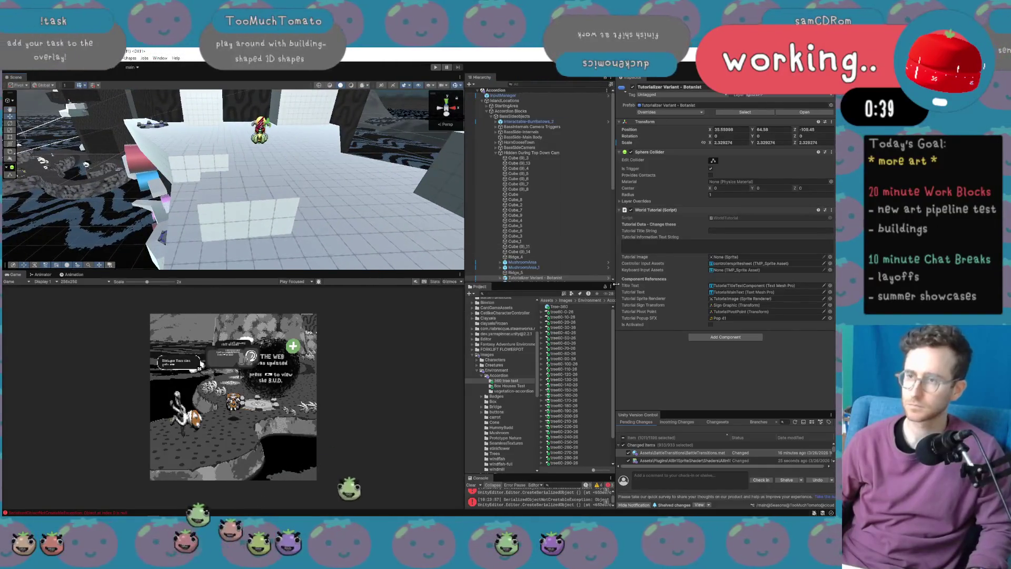
mouse_move(406, 220)
mouse_down()
mouse_move(361, 205)
mouse_move(378, 207)
mouse_up()
key(f)
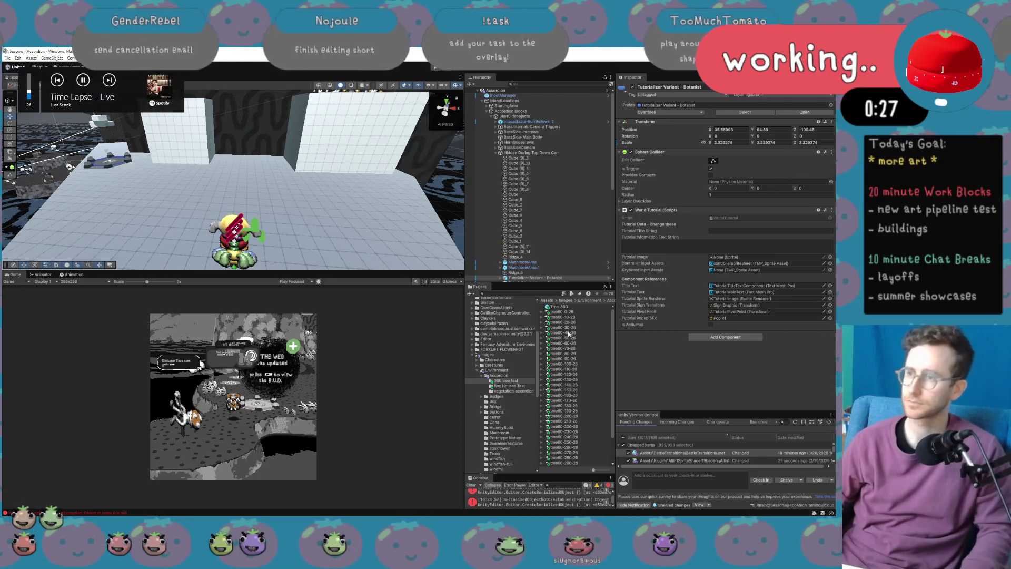
mouse_move(543, 346)
mouse_down()
mouse_move(526, 316)
mouse_move(350, 169)
mouse_move(347, 180)
mouse_up()
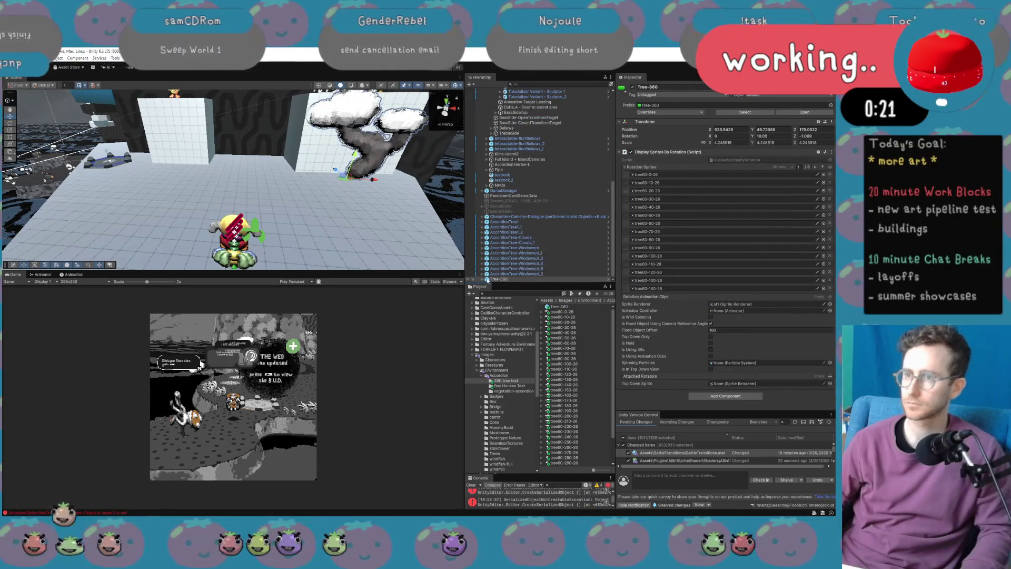
Unpack the Tree-360 prefab instance and bring up the Rotation Sprites list options.
right_click(532, 274)
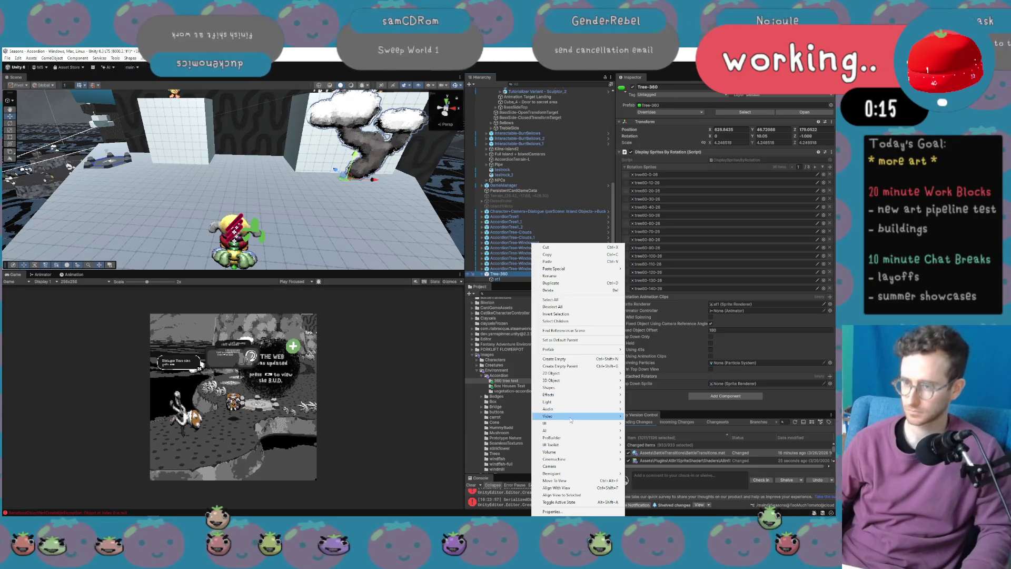
mouse_move(574, 349)
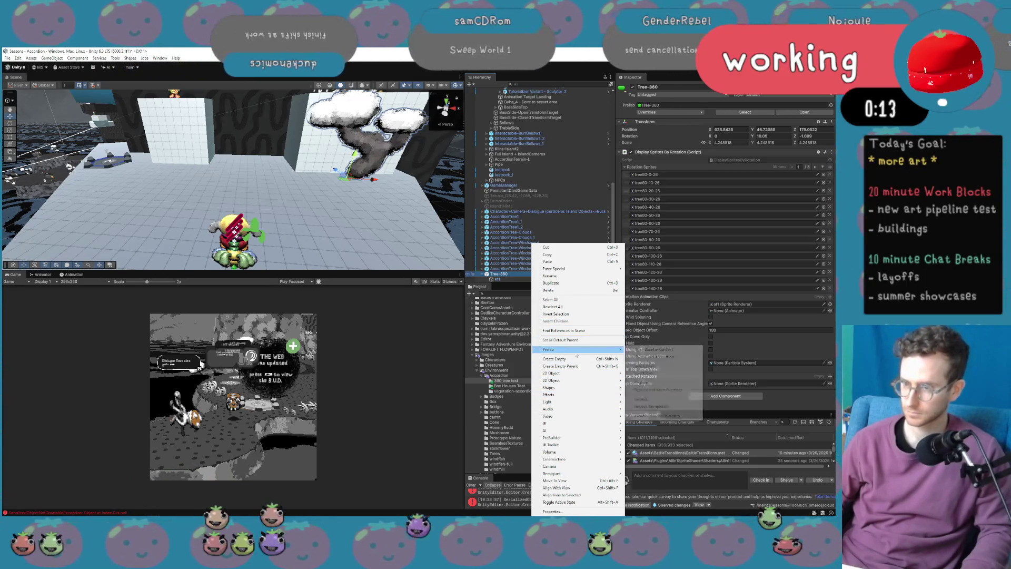
click(665, 406)
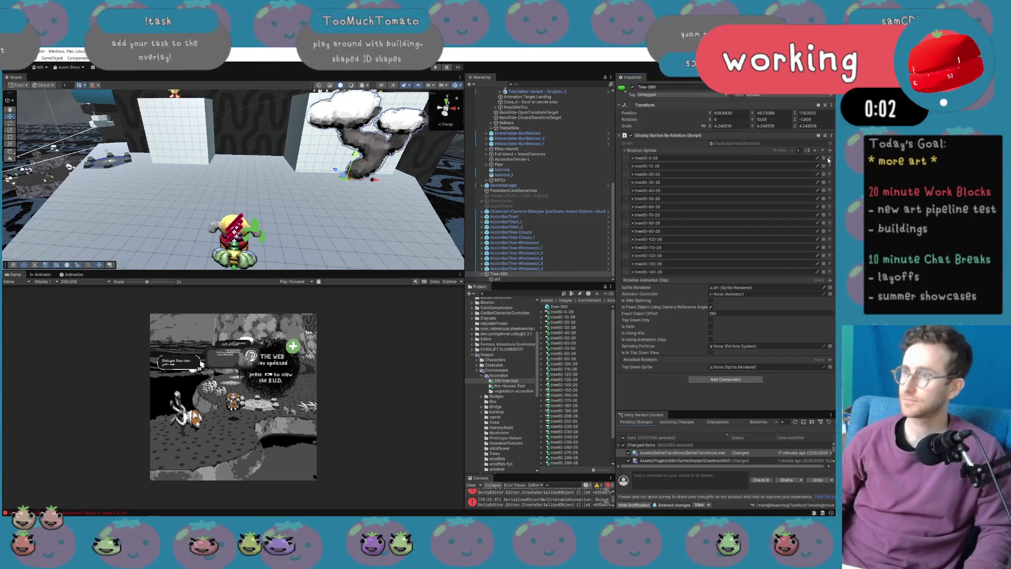
right_click(725, 154)
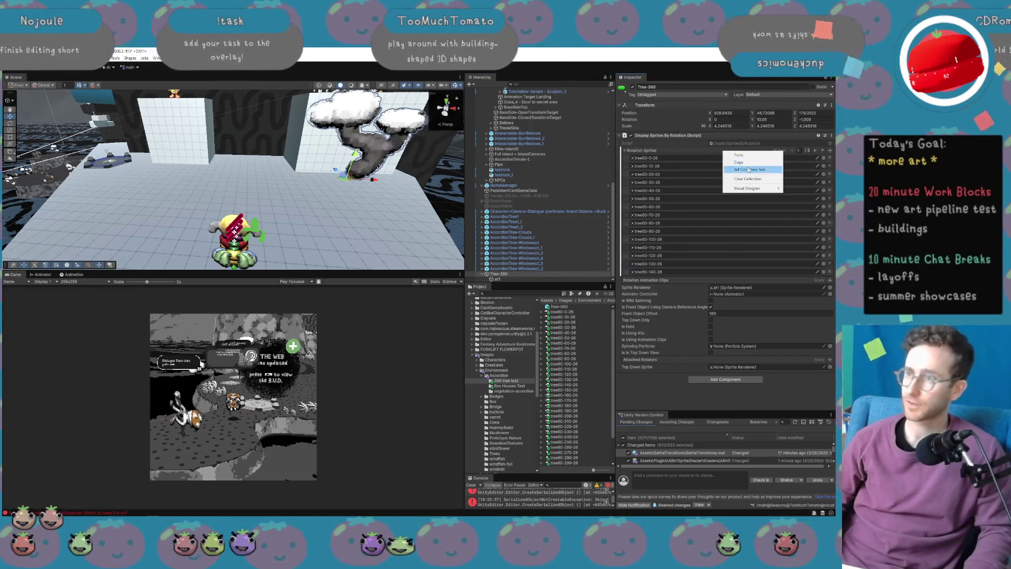
Clear every entry from the tree's Rotation Sprites list.
mouse_move(748, 188)
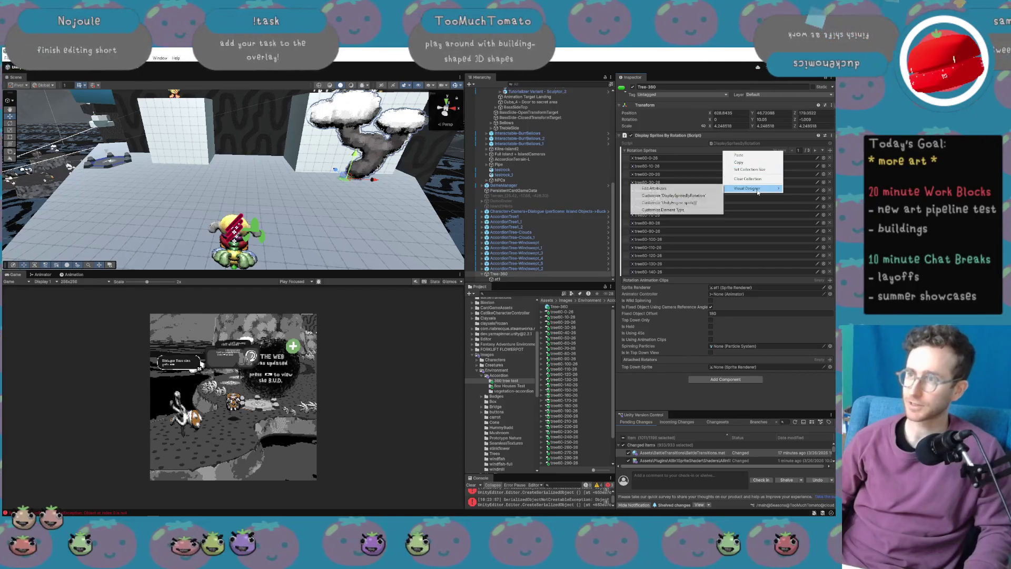
right_click(662, 150)
mouse_move(698, 190)
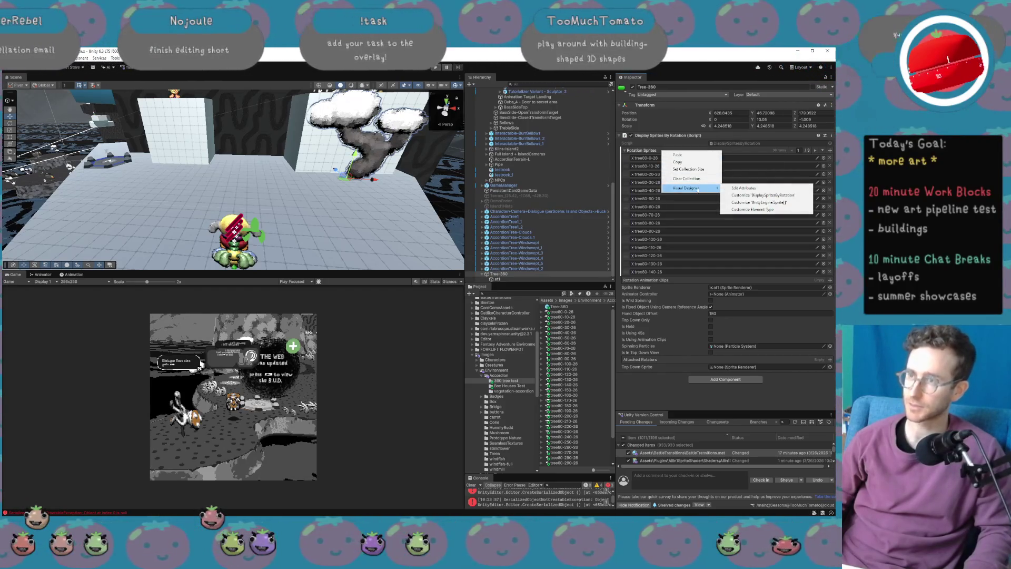
click(640, 151)
click(640, 151)
right_click(819, 154)
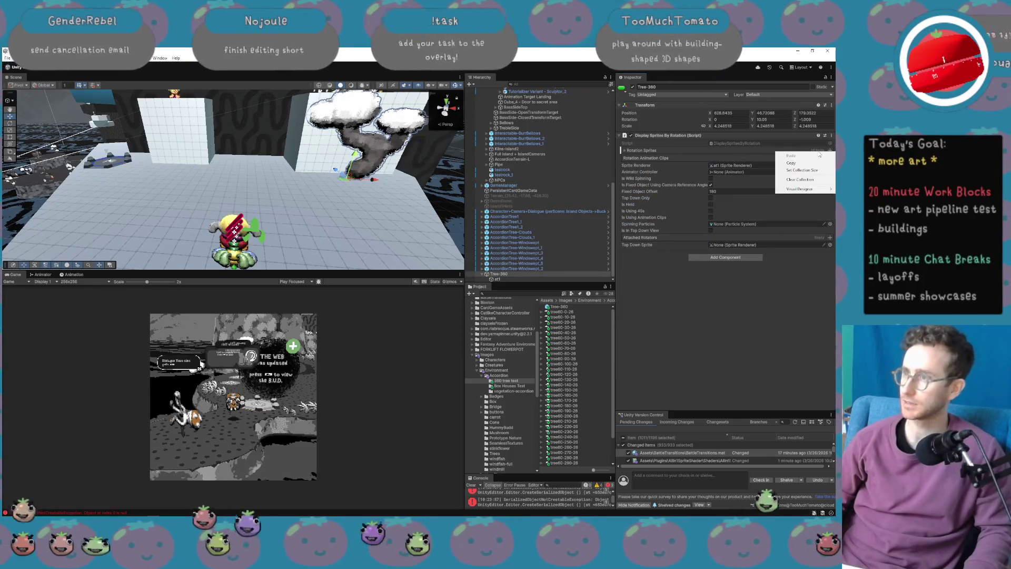
click(812, 182)
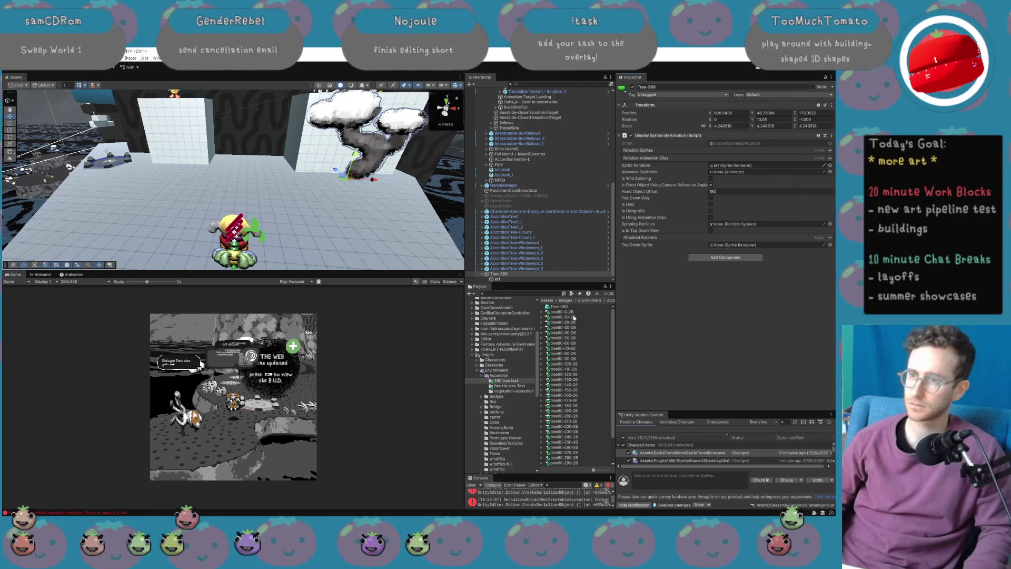
Open the Box Houses Test folder, set the Game view to Free Aspect, and select the box1 sprites 0–180.
scroll(574, 313, down, 2)
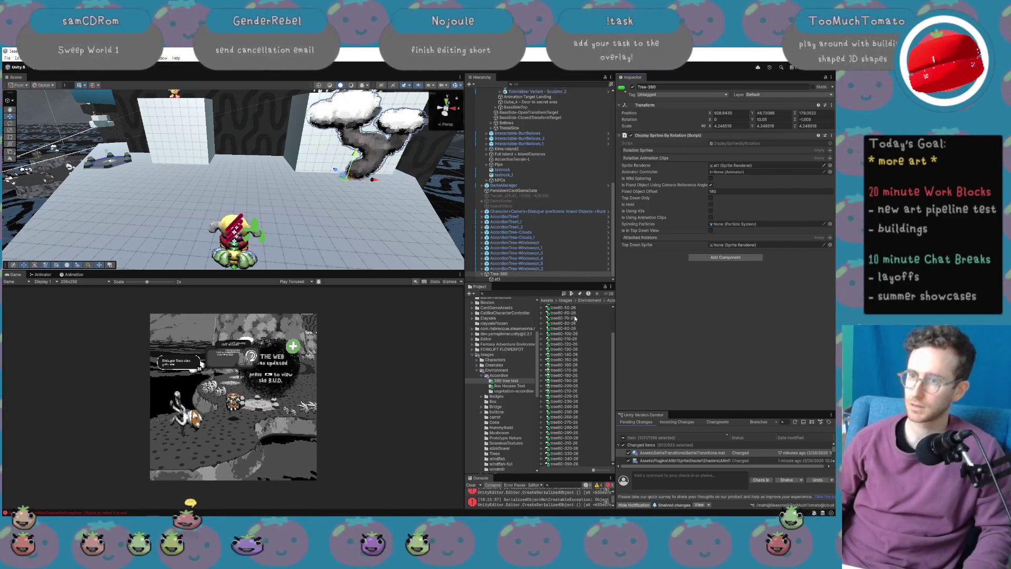
click(515, 387)
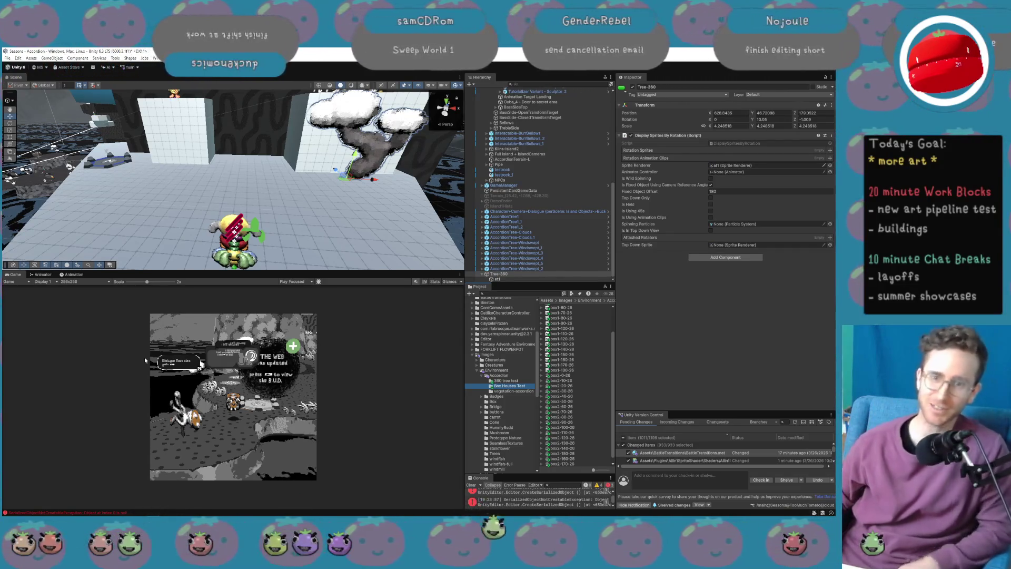
click(94, 282)
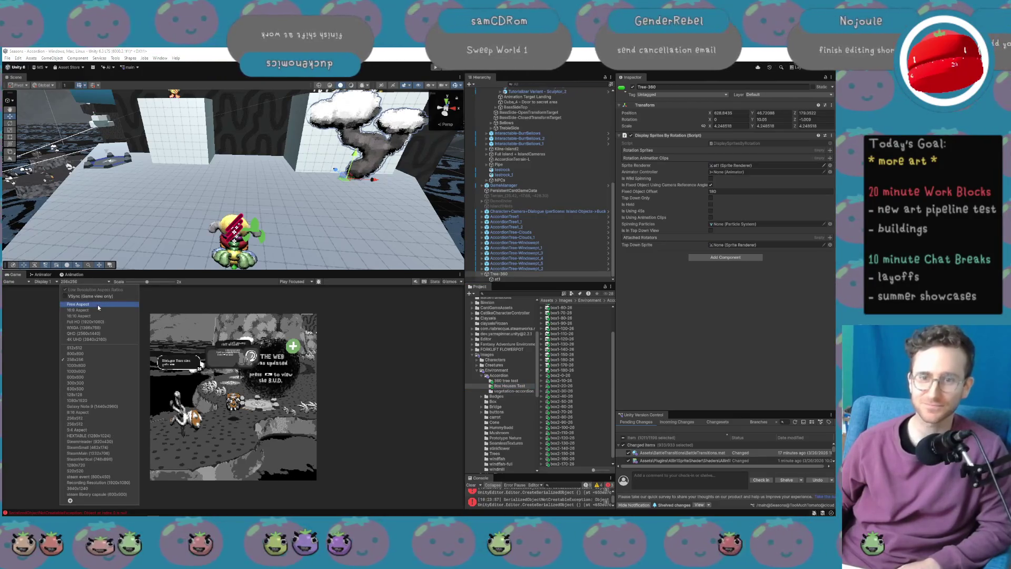
click(98, 306)
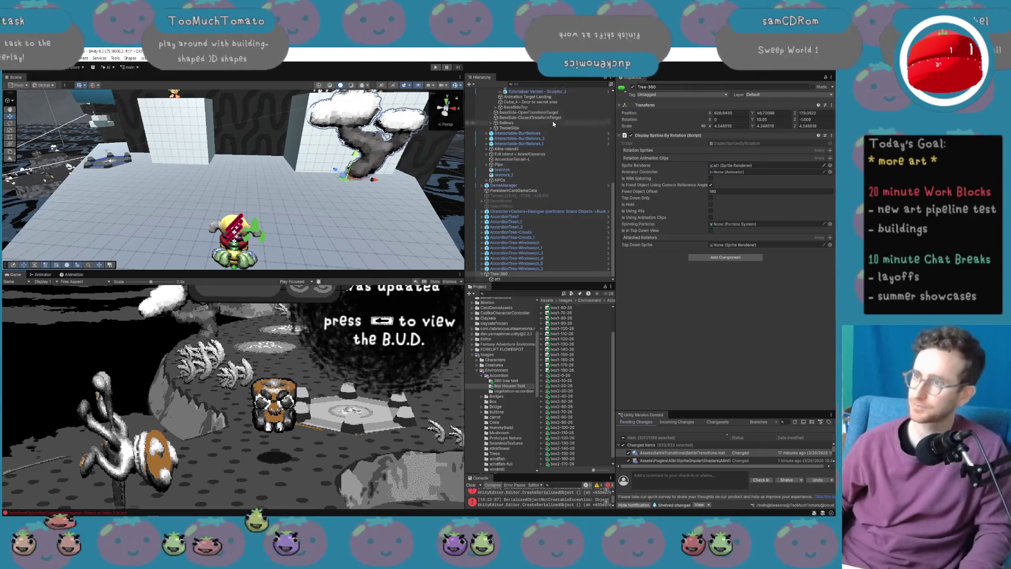
scroll(580, 366, up, 3)
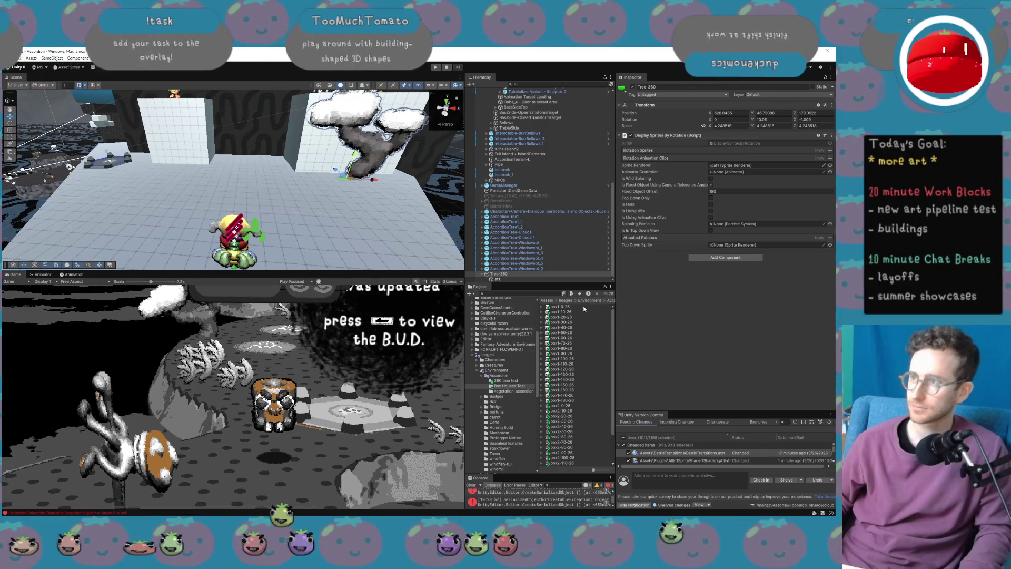
click(561, 307)
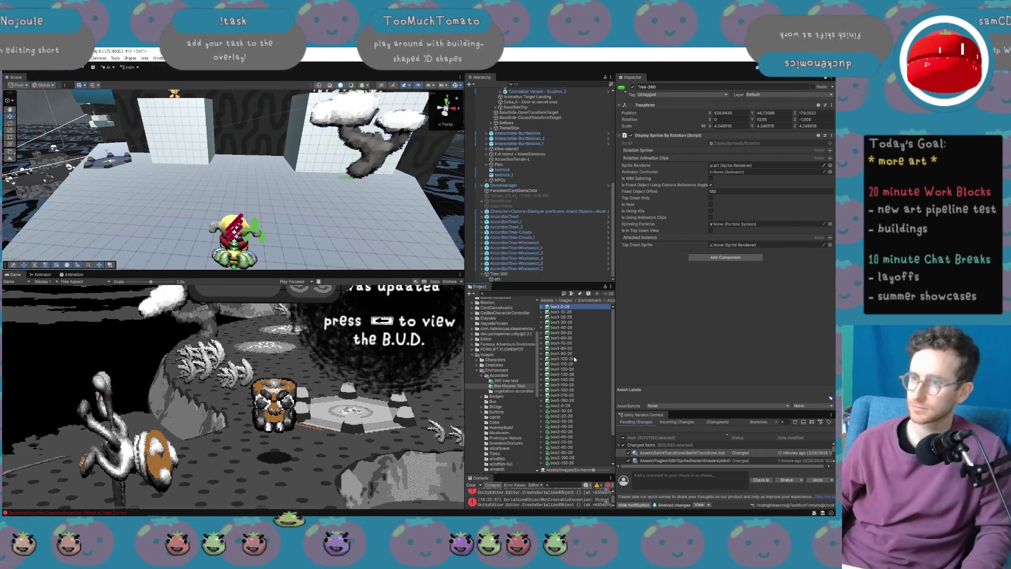
Drag the box1 house sprite frames (0–180) into the Tree-360 Rotation Sprites list.
shift+click(562, 401)
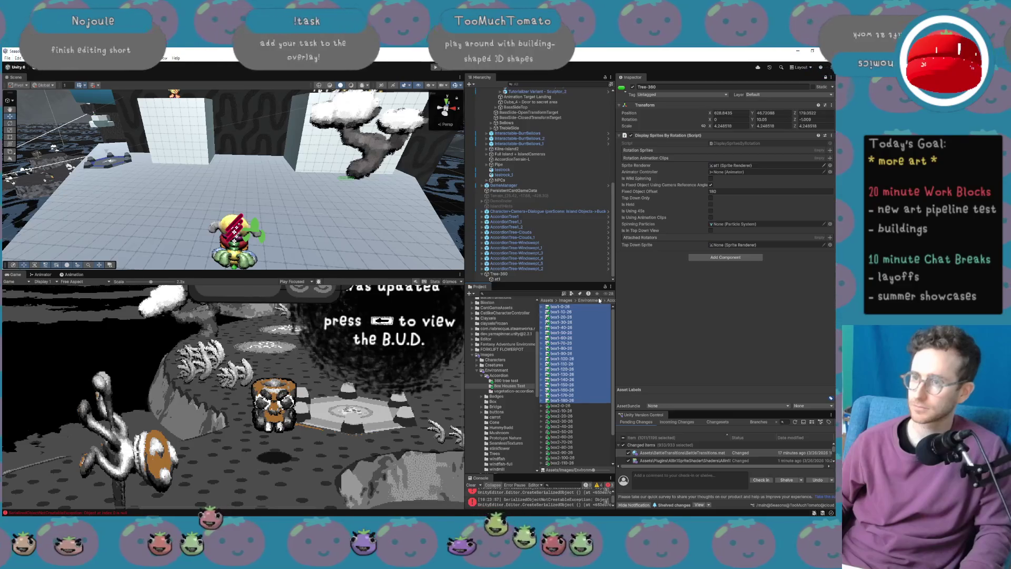
mouse_move(584, 306)
mouse_down()
mouse_move(780, 177)
mouse_move(770, 151)
mouse_up()
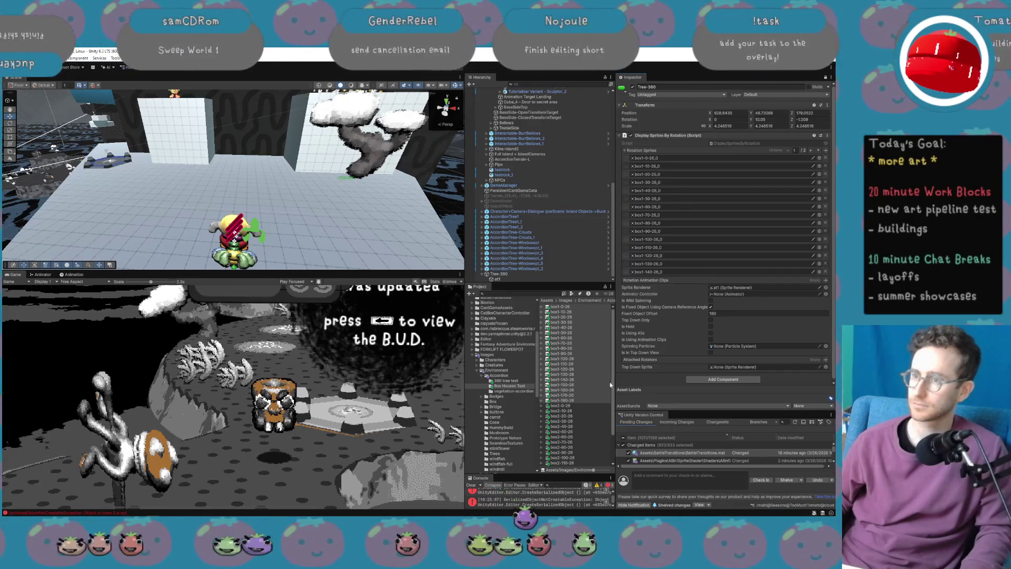
scroll(708, 225, down, 1)
scroll(708, 225, up, 1)
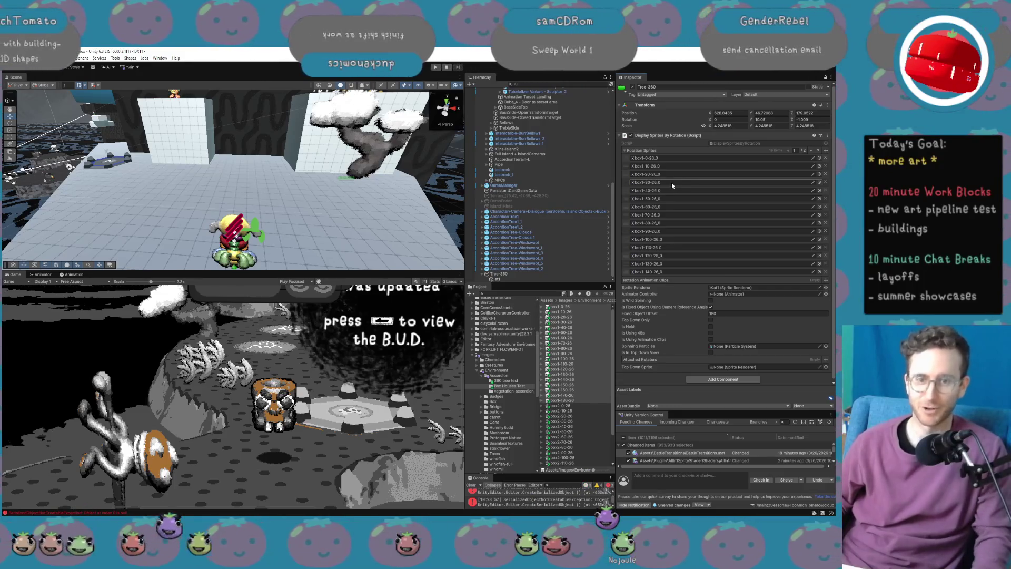
key(XF86AudioLowerVolume)
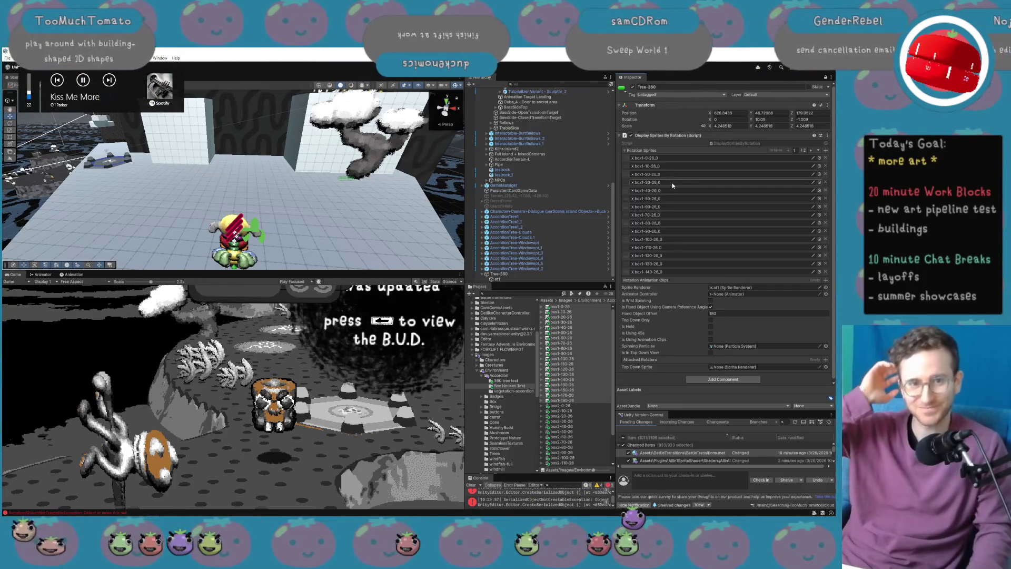
mouse_move(3, 517)
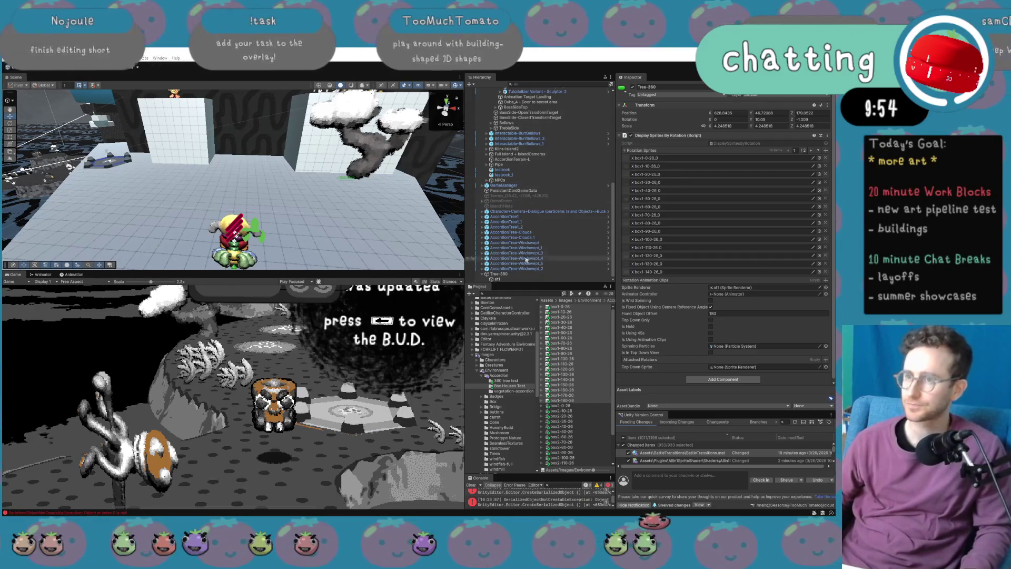
Rename the Tree-360 object to House360.
click(522, 275)
click(522, 275)
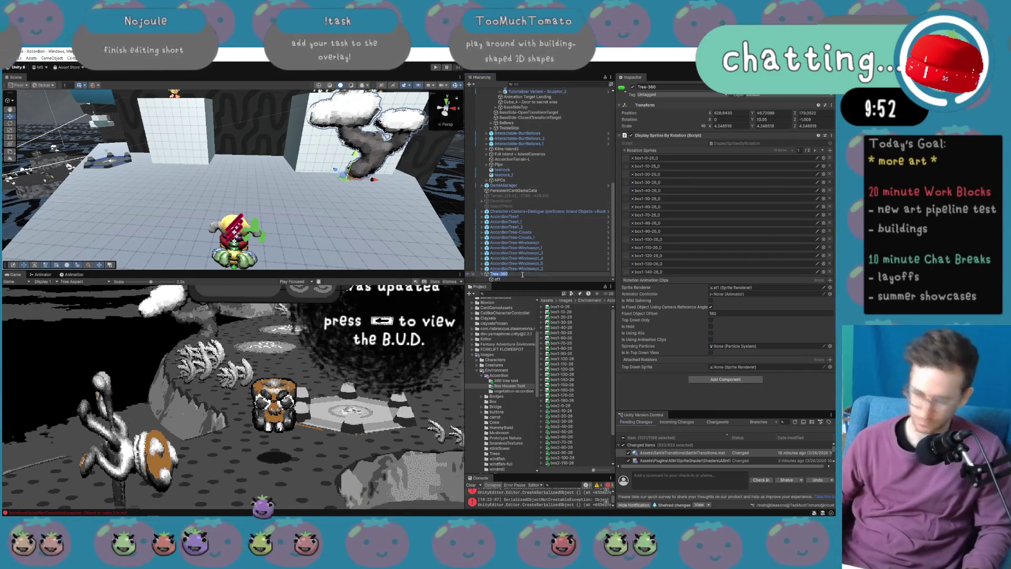
text(House360)
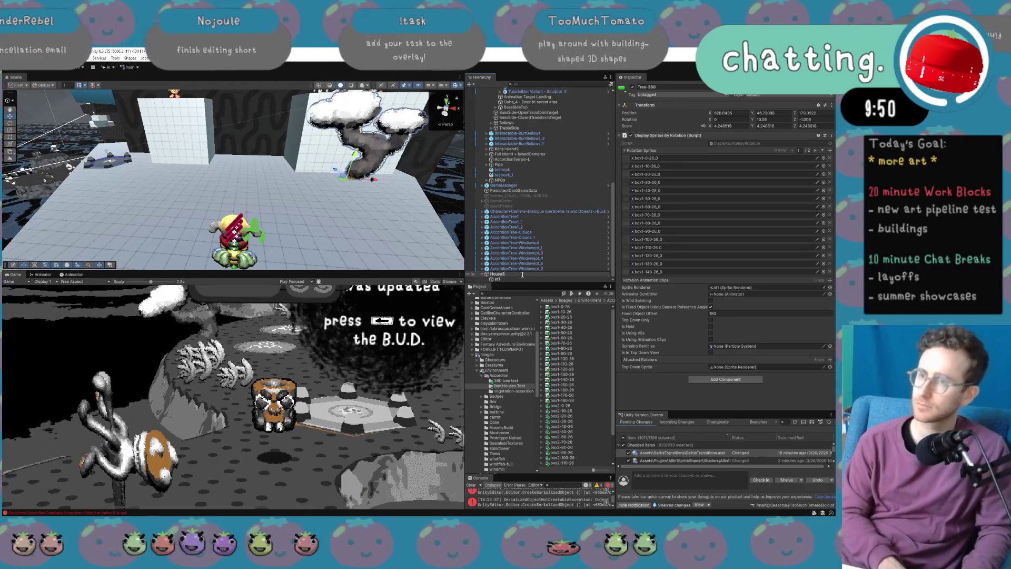
key(Return)
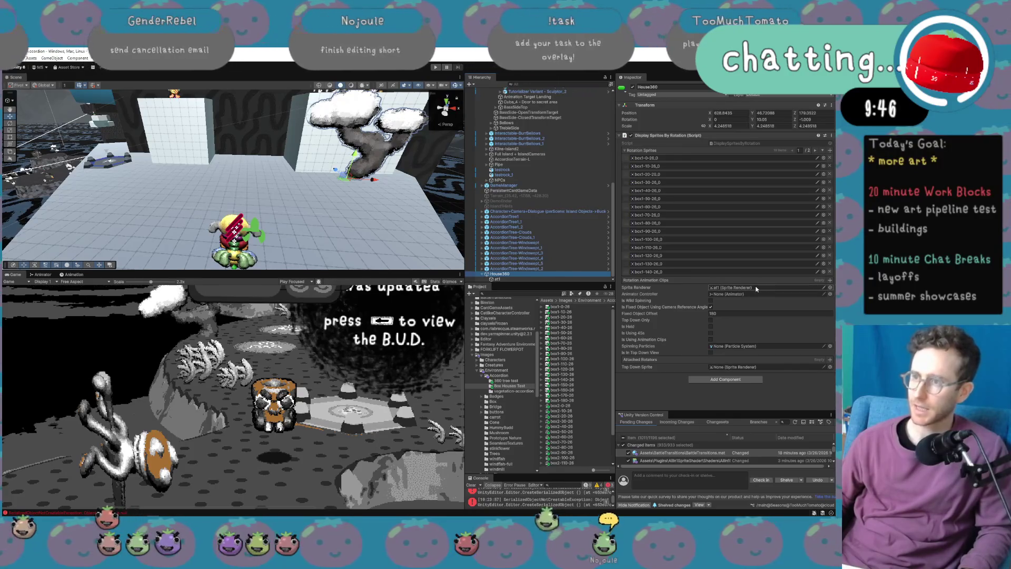
Set child at1's sprite to box1-0-26_0 and raise it onto the block.
click(503, 280)
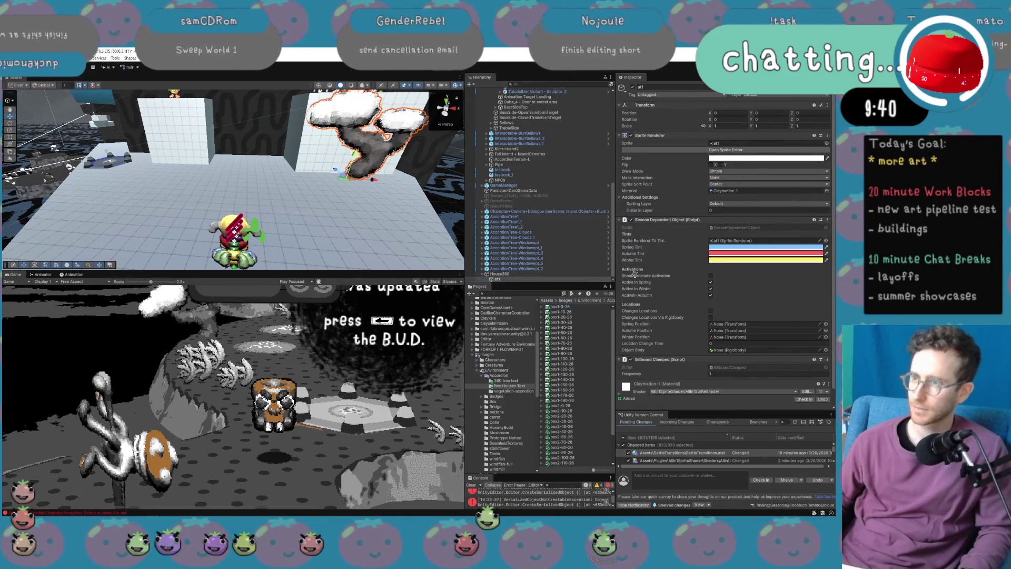
drag(760, 137, 748, 142)
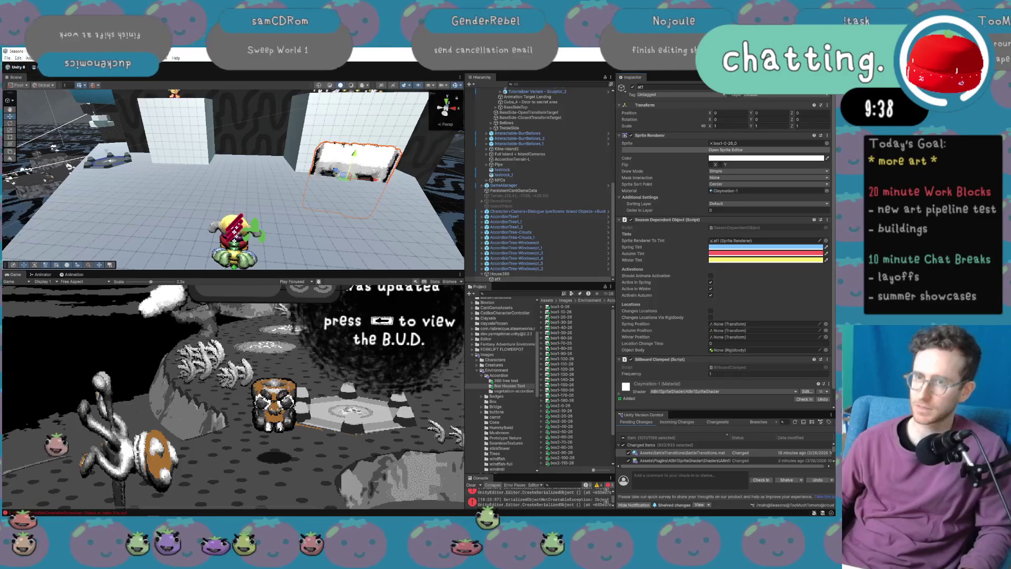
mouse_move(354, 157)
mouse_down()
mouse_move(369, 110)
mouse_move(365, 250)
mouse_move(411, 221)
mouse_up()
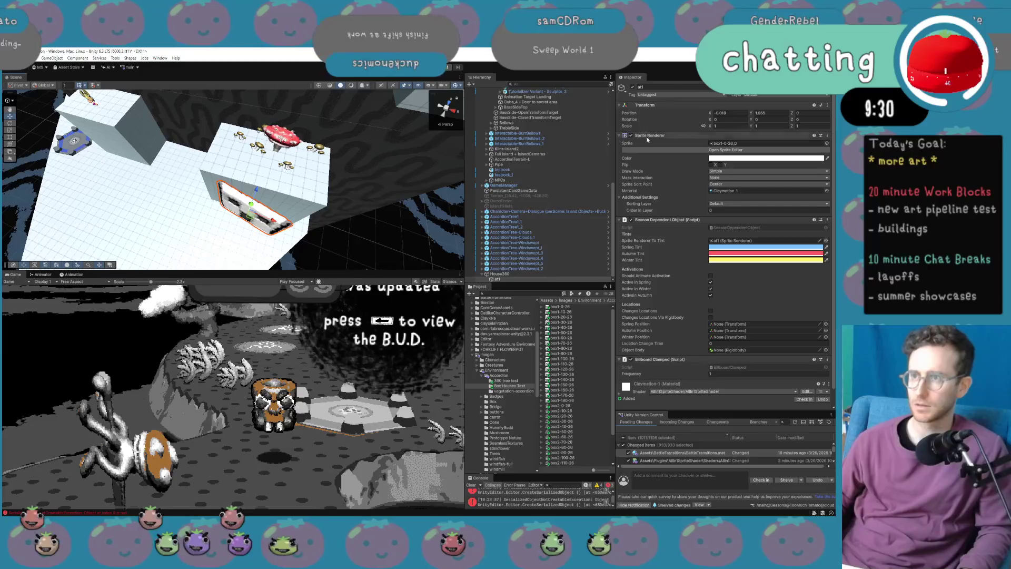
Select House360, adjust its rotation values, and scale the box house up slightly.
click(518, 274)
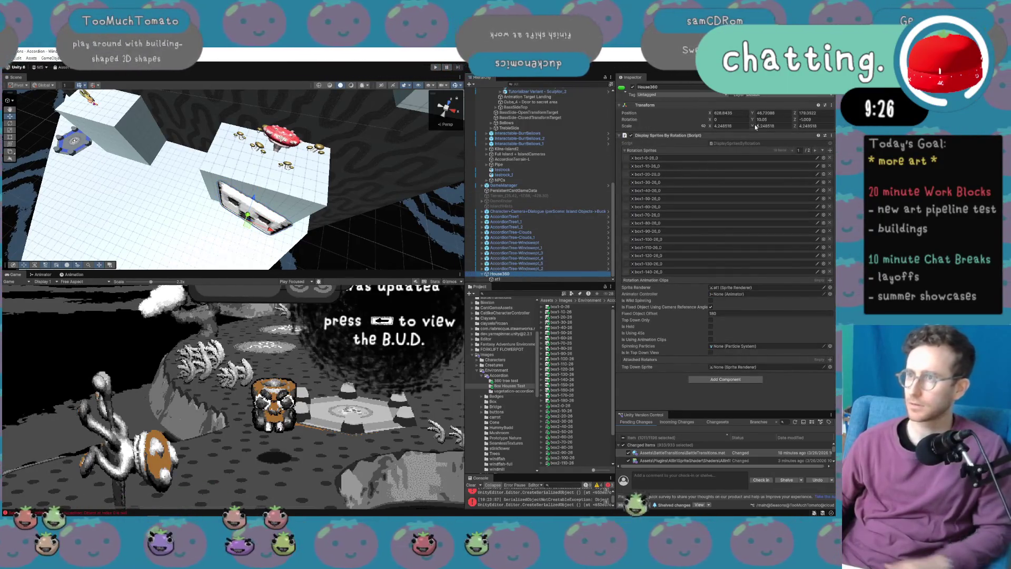
click(771, 120)
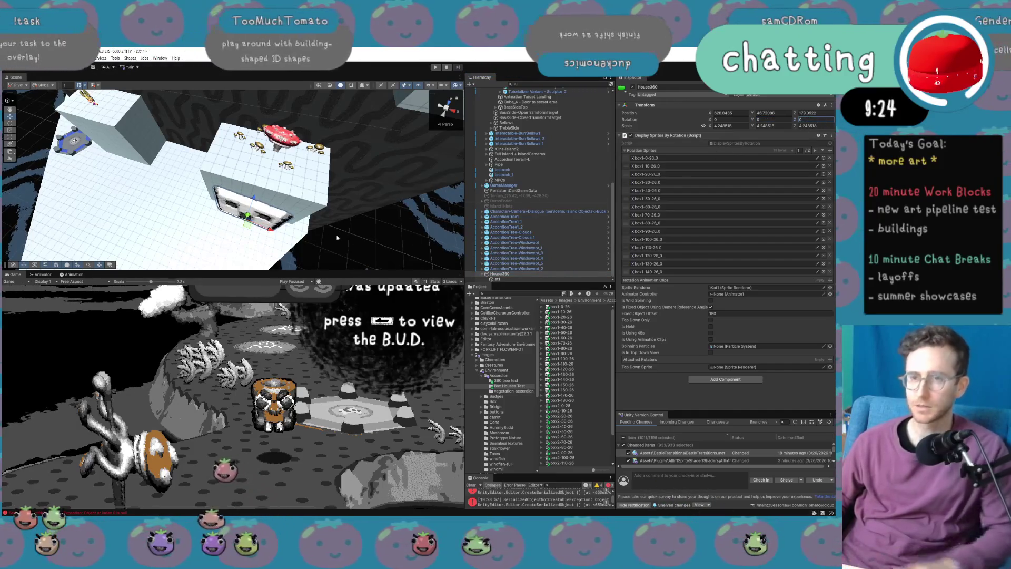
mouse_move(253, 232)
mouse_down()
mouse_move(292, 251)
mouse_move(329, 228)
mouse_move(261, 229)
mouse_up()
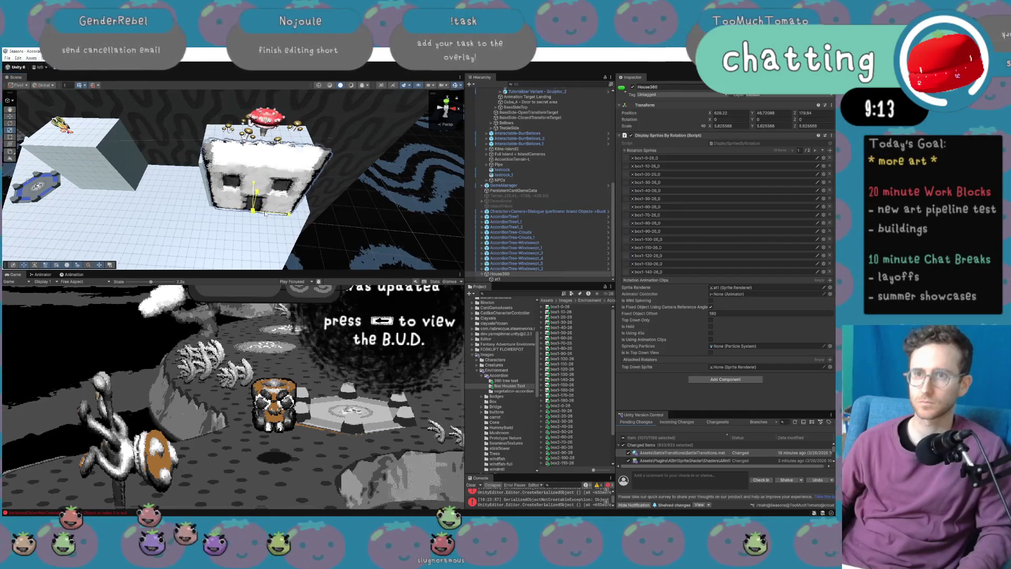
drag(259, 212, 261, 211)
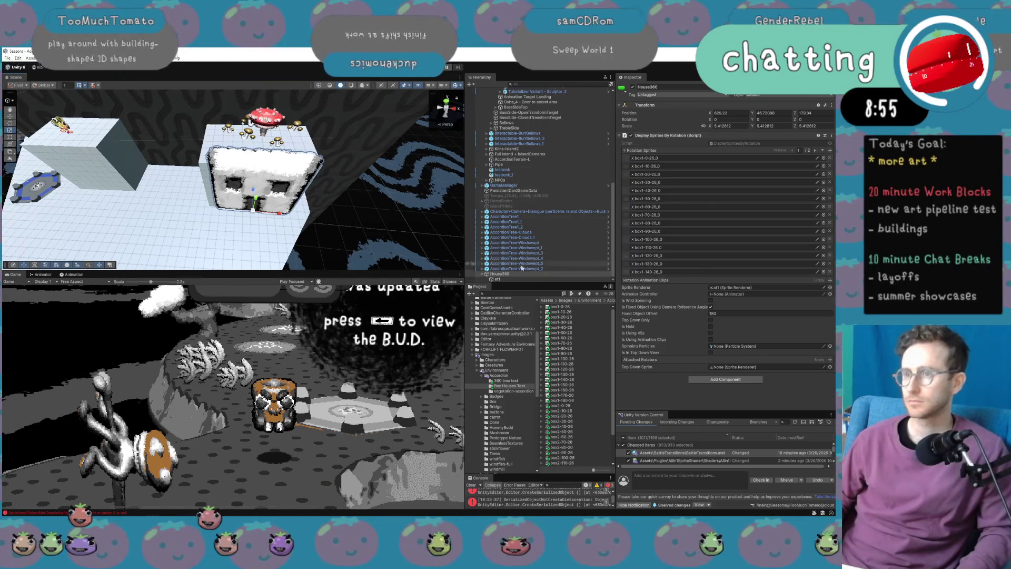
Duplicate House360 as House360_1 with Ctrl+D and switch to the Move tool to place it.
click(509, 279)
scroll(719, 269, down, 1)
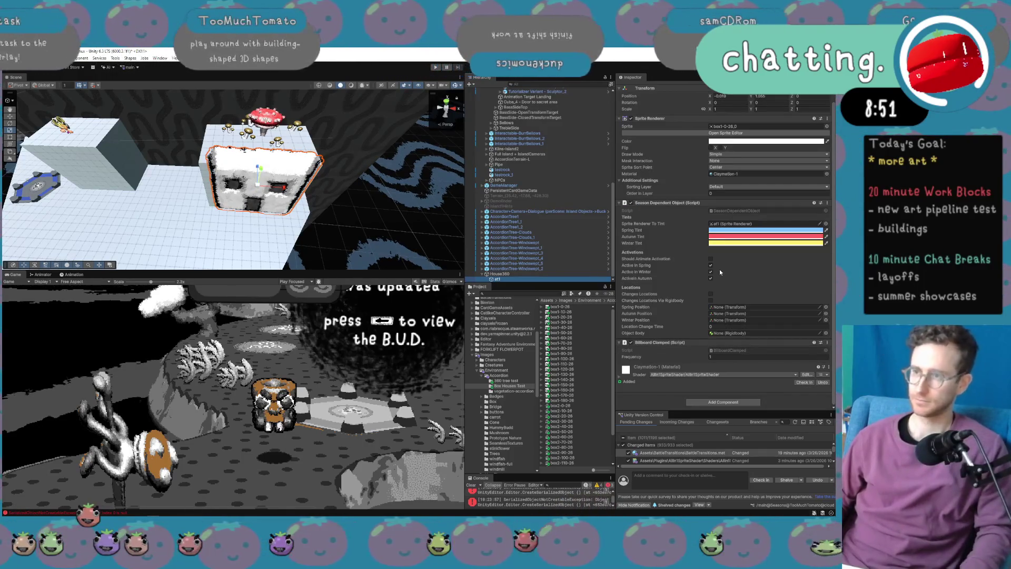
click(478, 274)
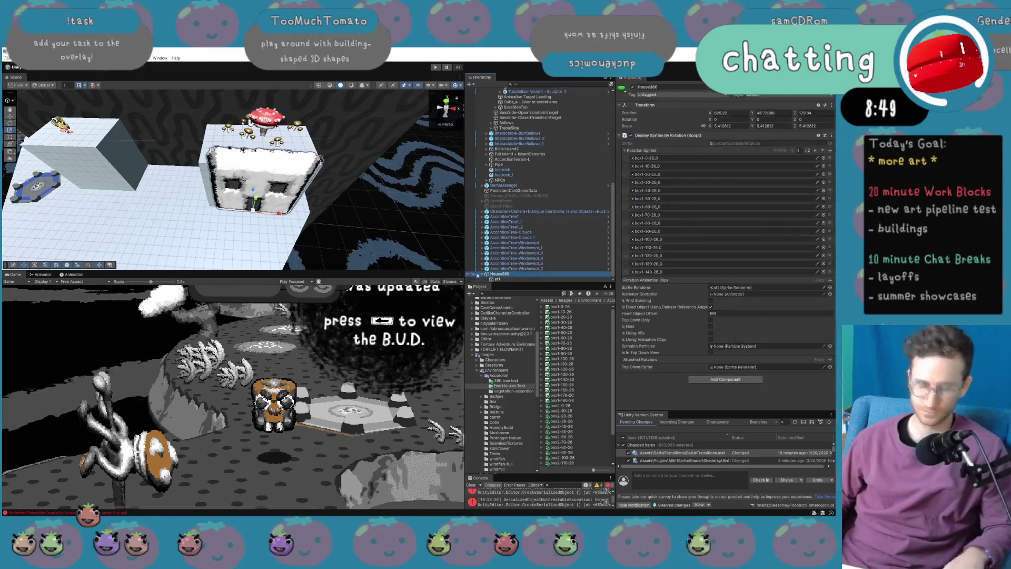
key(ctrl+d)
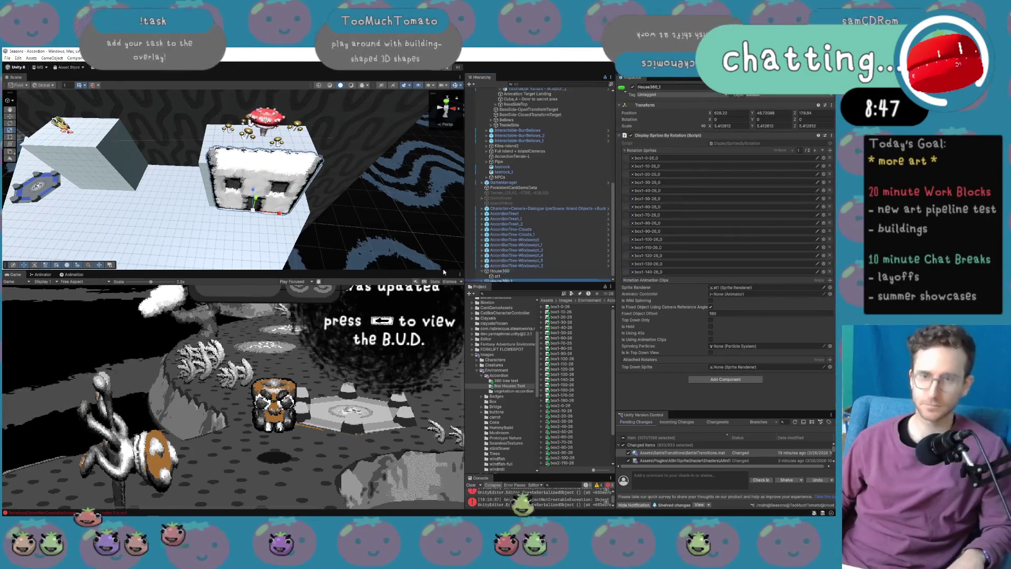
mouse_move(400, 248)
mouse_down()
mouse_move(276, 232)
mouse_move(264, 219)
mouse_move(272, 158)
mouse_up()
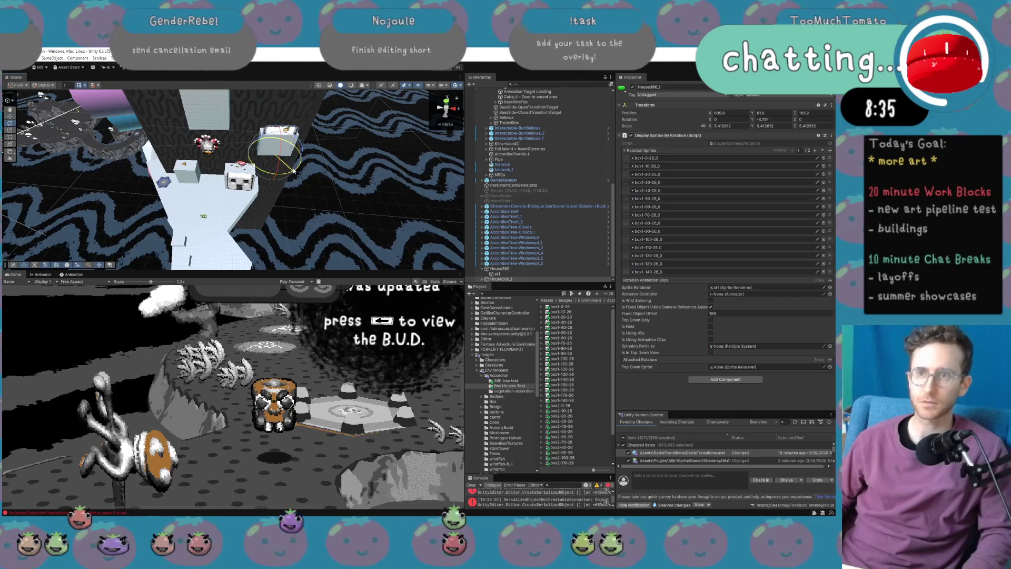
key(w)
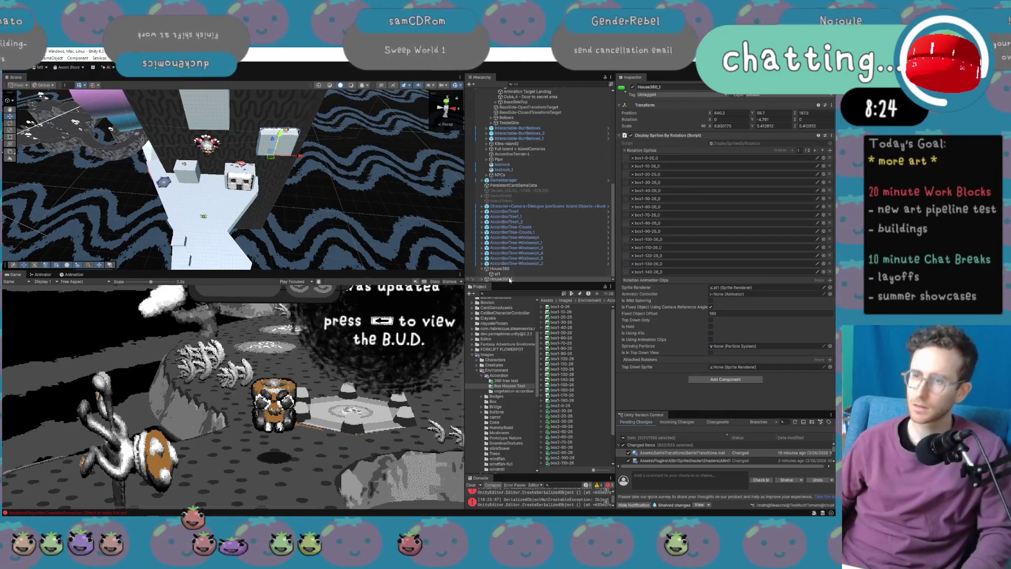
Centre the view on Cube_9 and select the at1 sprite, viewing the box house head-on.
click(287, 145)
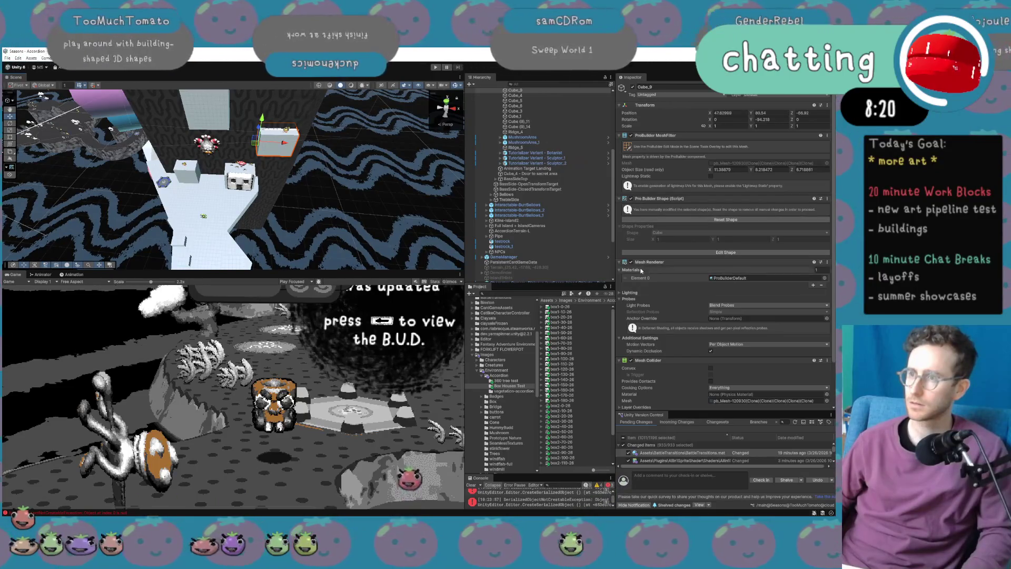
key(f)
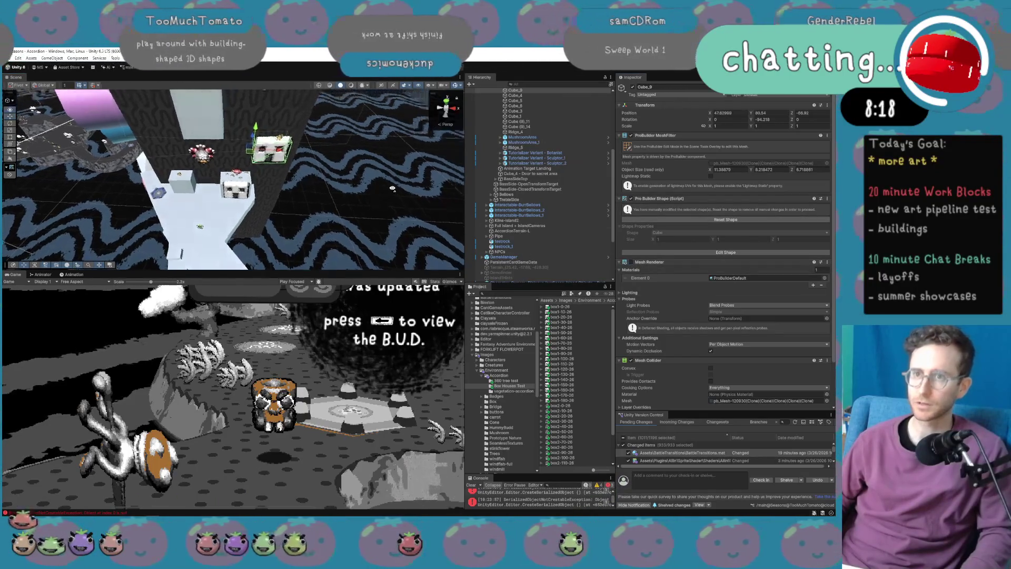
mouse_move(378, 153)
mouse_down()
mouse_move(400, 169)
mouse_move(293, 127)
mouse_move(329, 165)
mouse_up()
click(329, 165)
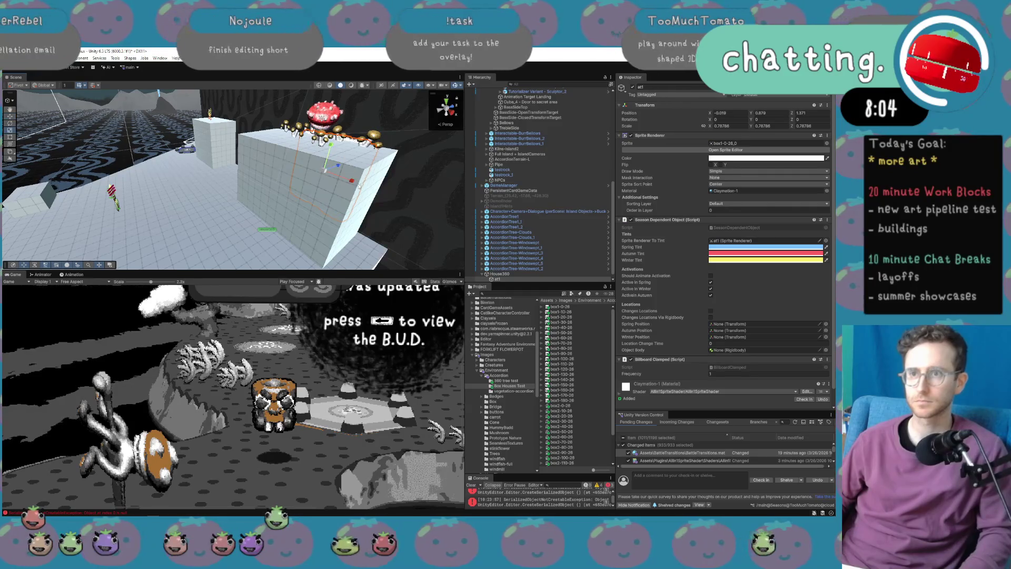
drag(362, 188, 326, 169)
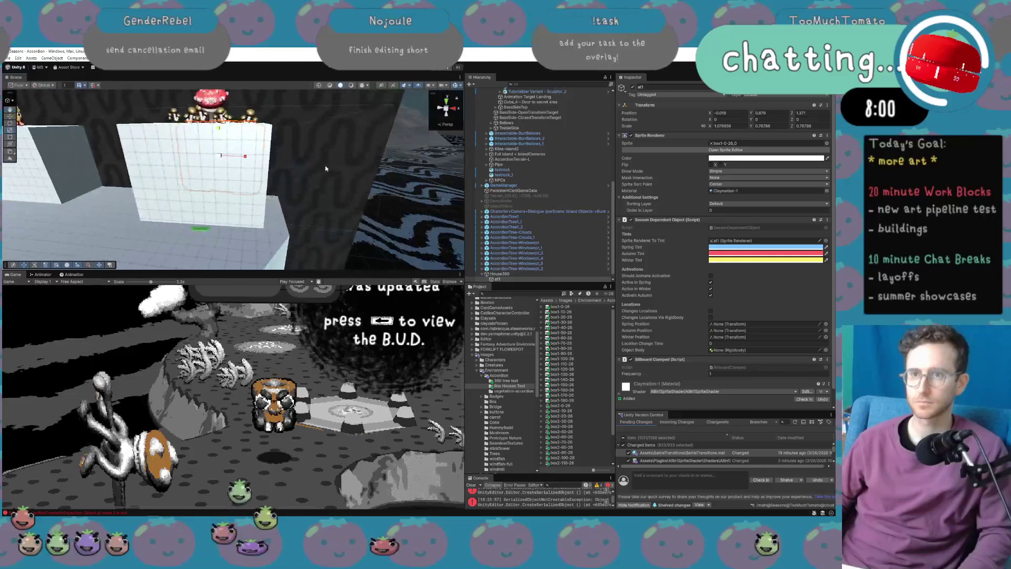
Orbit around the box houses from above, select Cube_2, and maximize the Scene view.
scroll(261, 162, down, 5)
drag(260, 162, 274, 209)
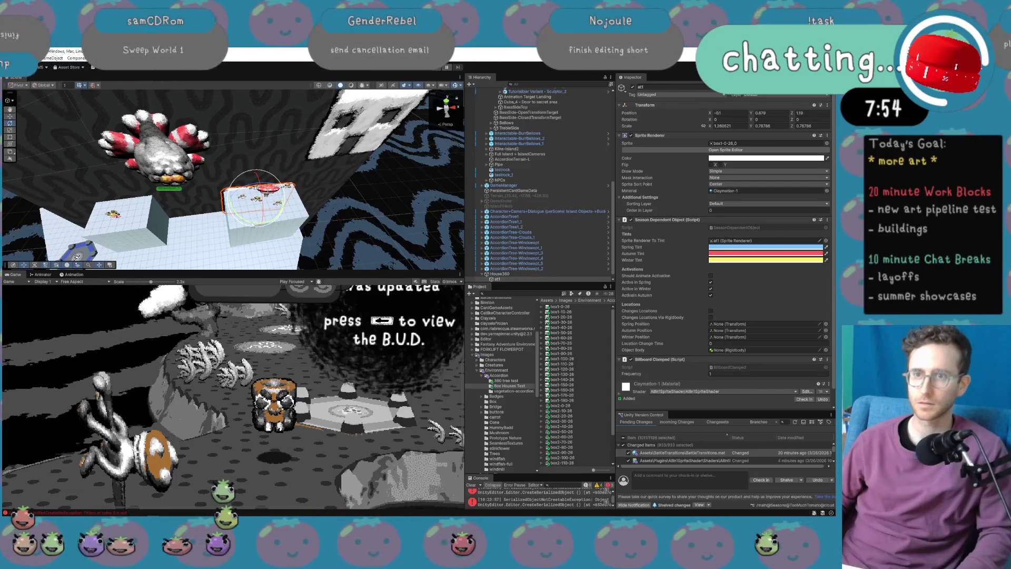
mouse_move(253, 226)
mouse_down()
mouse_move(327, 224)
mouse_move(274, 226)
mouse_up()
click(274, 226)
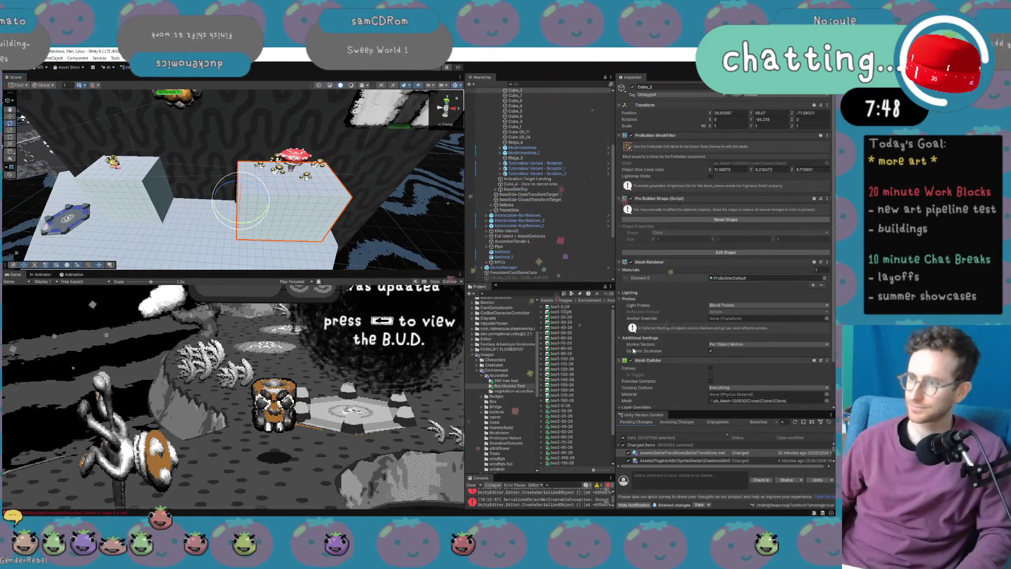
mouse_move(368, 210)
mouse_down()
mouse_move(467, 204)
mouse_move(411, 211)
mouse_move(407, 182)
mouse_up()
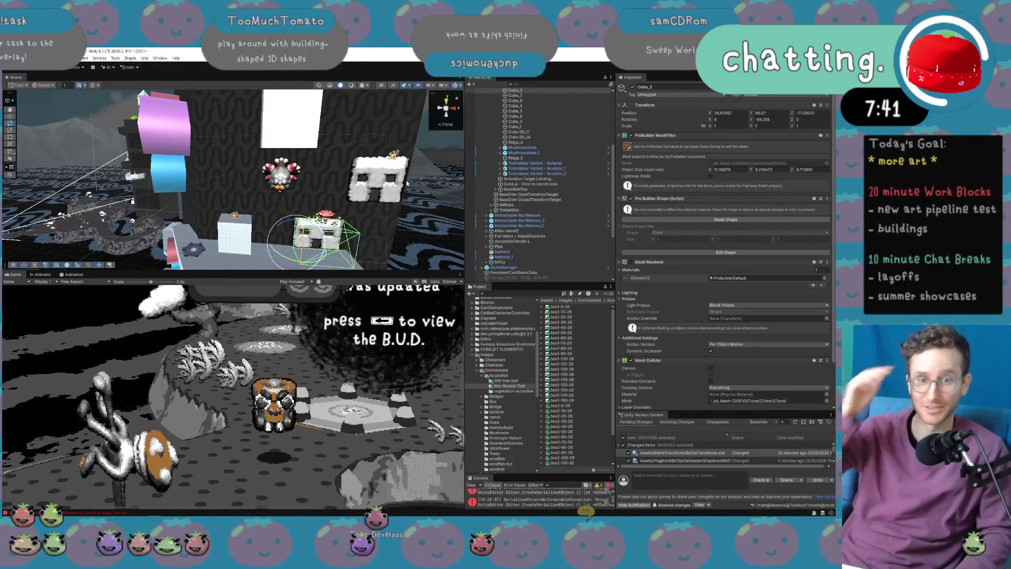
mouse_move(358, 169)
mouse_down()
mouse_move(331, 148)
mouse_move(181, 158)
mouse_move(355, 169)
mouse_move(271, 173)
mouse_move(365, 181)
mouse_move(221, 176)
mouse_move(326, 198)
mouse_move(308, 196)
mouse_up()
key(shift+space)
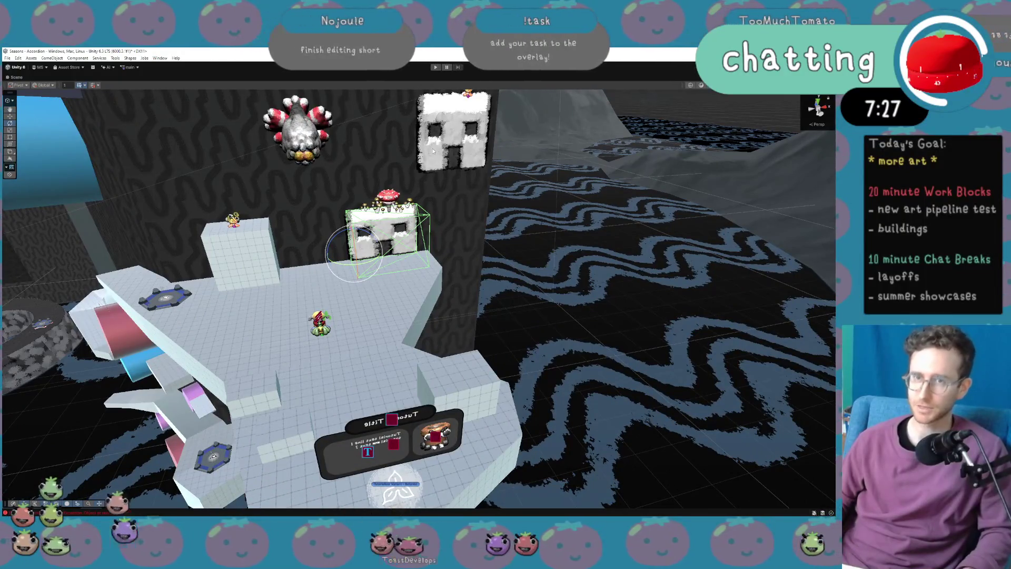
Restore the full editor layout, lower the at1_1 house sprite and set its scale to 1.
key(shift+space)
mouse_move(379, 195)
mouse_down()
mouse_move(259, 216)
mouse_move(284, 236)
mouse_move(295, 232)
mouse_up()
click(338, 208)
click(338, 208)
key(w)
drag(224, 134, 226, 220)
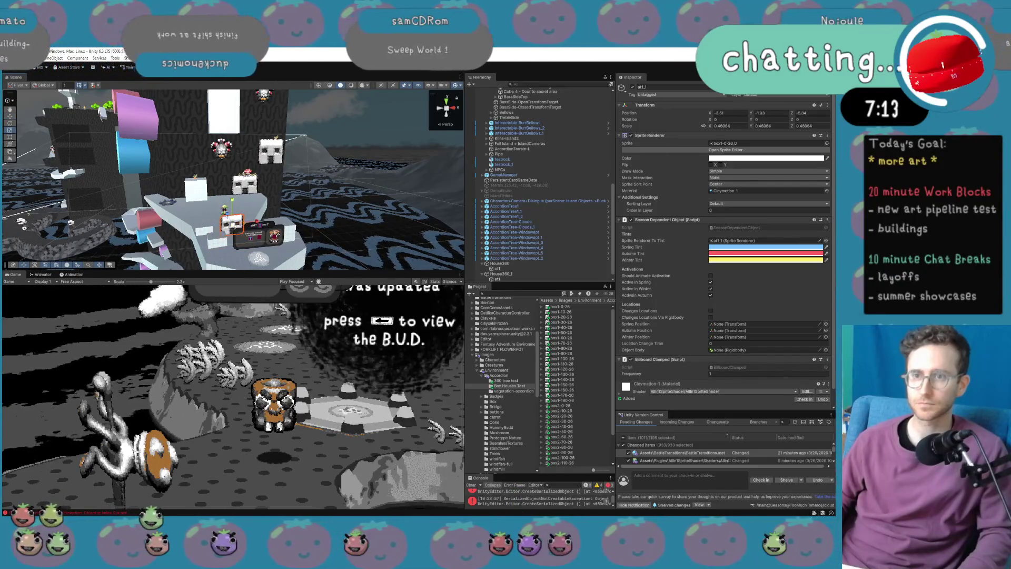
click(728, 126)
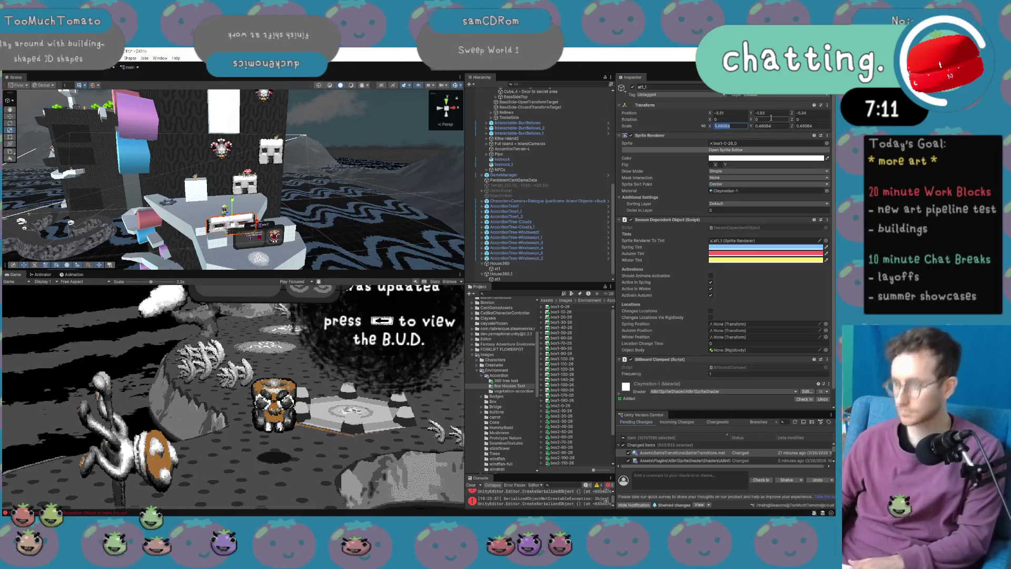
key(Tab)
text(1)
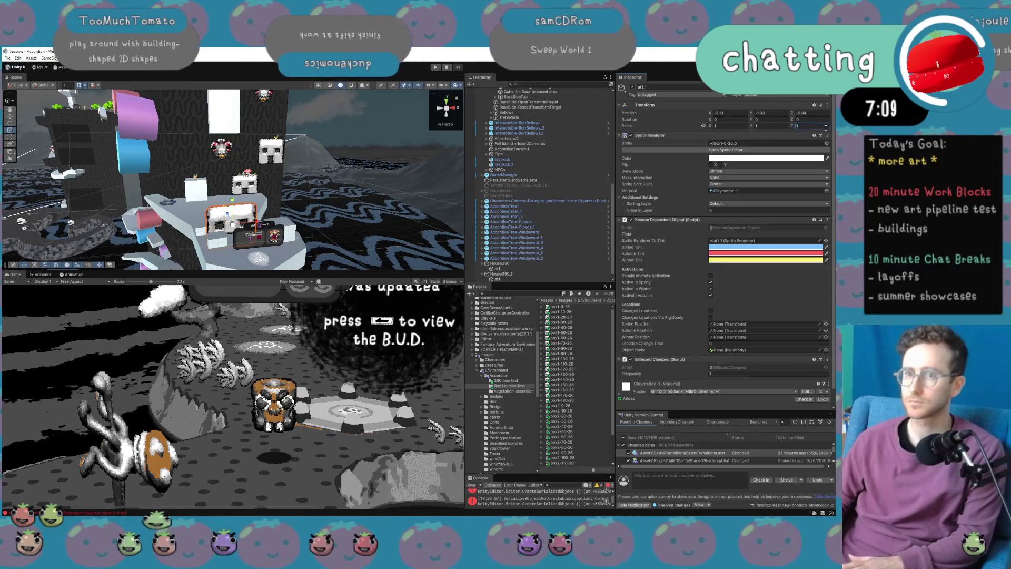
click(523, 243)
Duplicate House360 into House360_2 and frame its at1 sprite in view.
scroll(518, 273, down, 1)
click(516, 279)
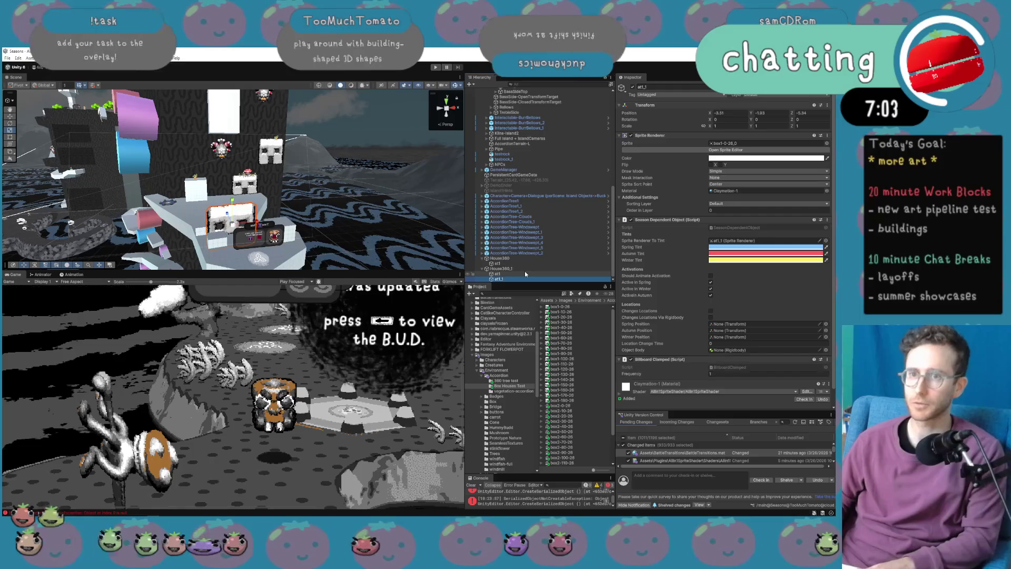
scroll(523, 272, up, 1)
click(523, 273)
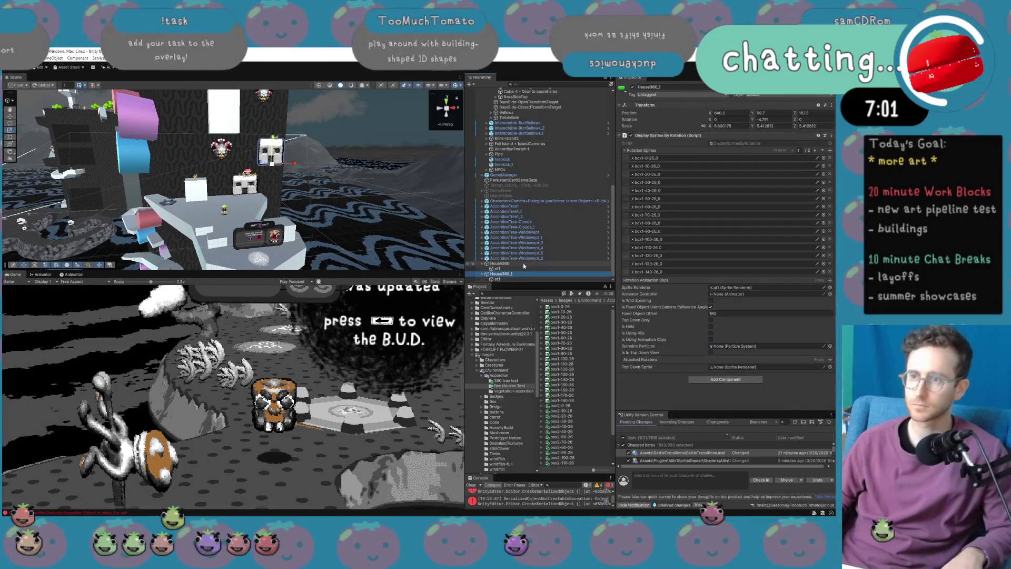
click(523, 263)
key(ctrl+d)
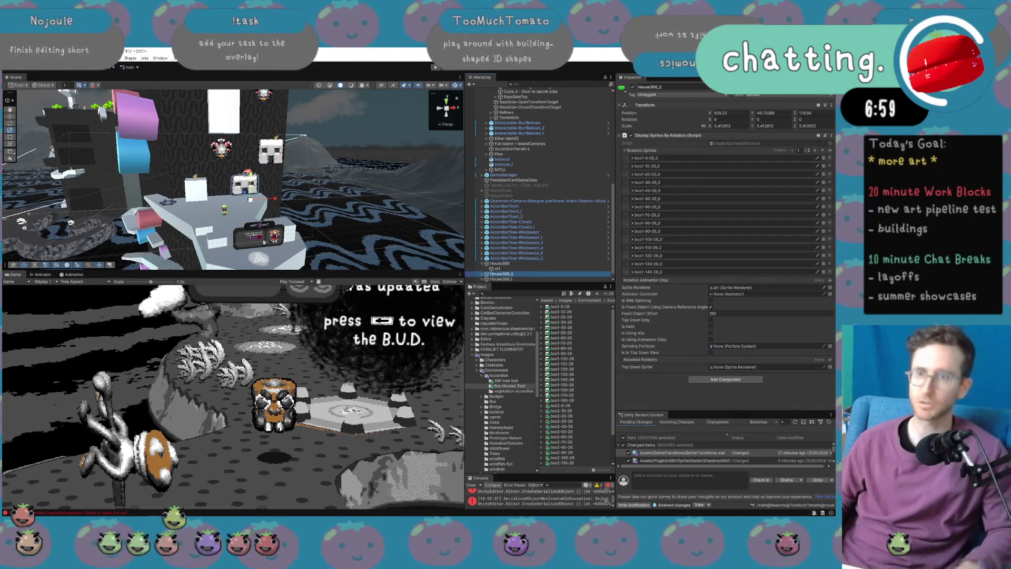
mouse_move(254, 207)
mouse_down()
mouse_move(269, 254)
mouse_move(283, 244)
mouse_up()
key(f)
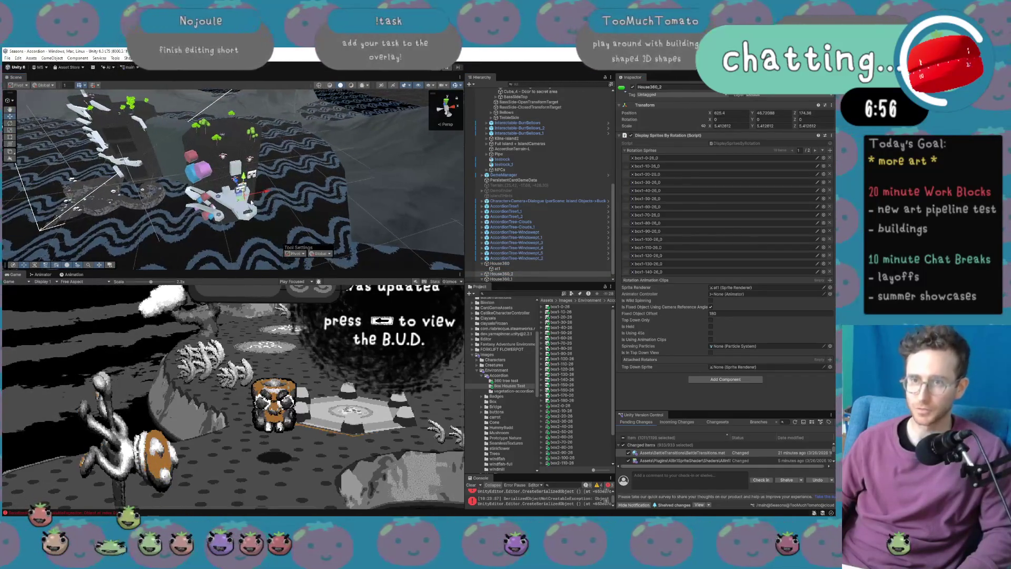
click(512, 279)
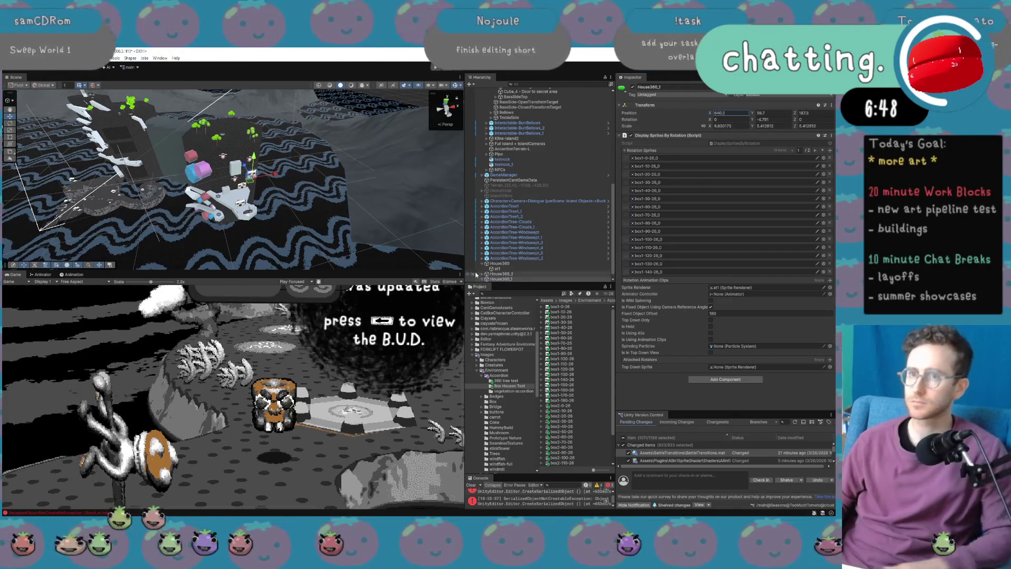
click(503, 275)
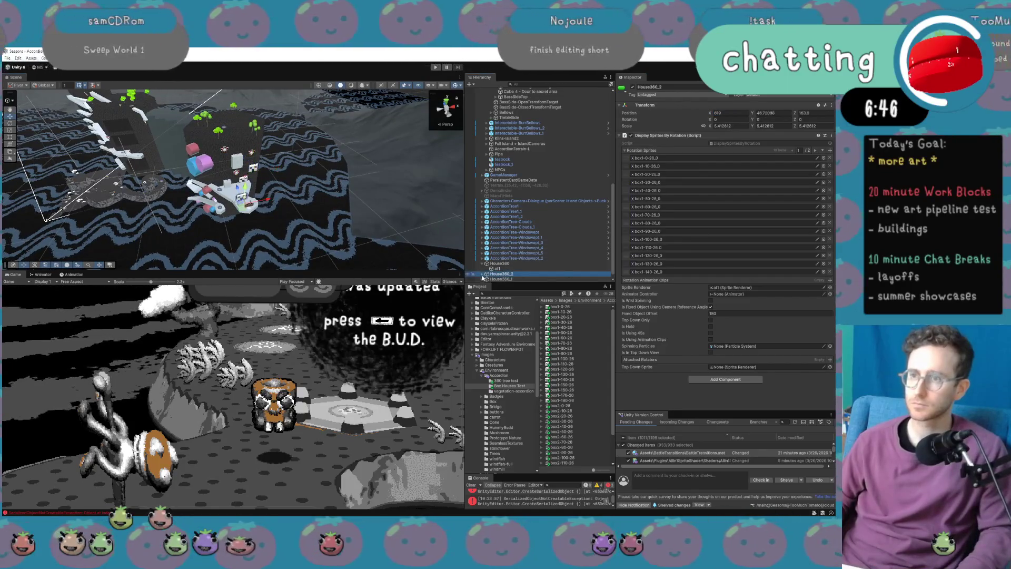
click(483, 279)
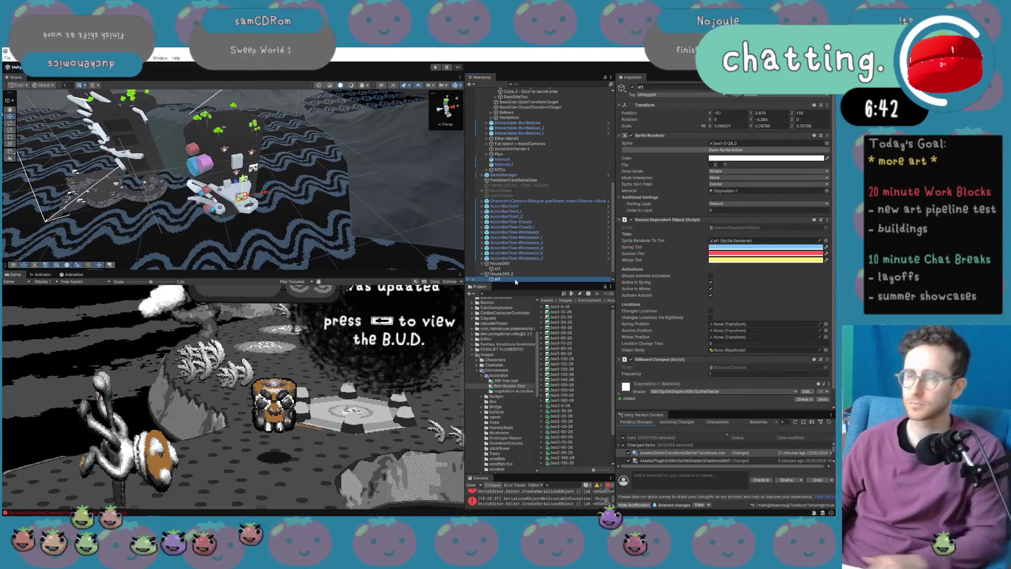
scroll(329, 215, up, 6)
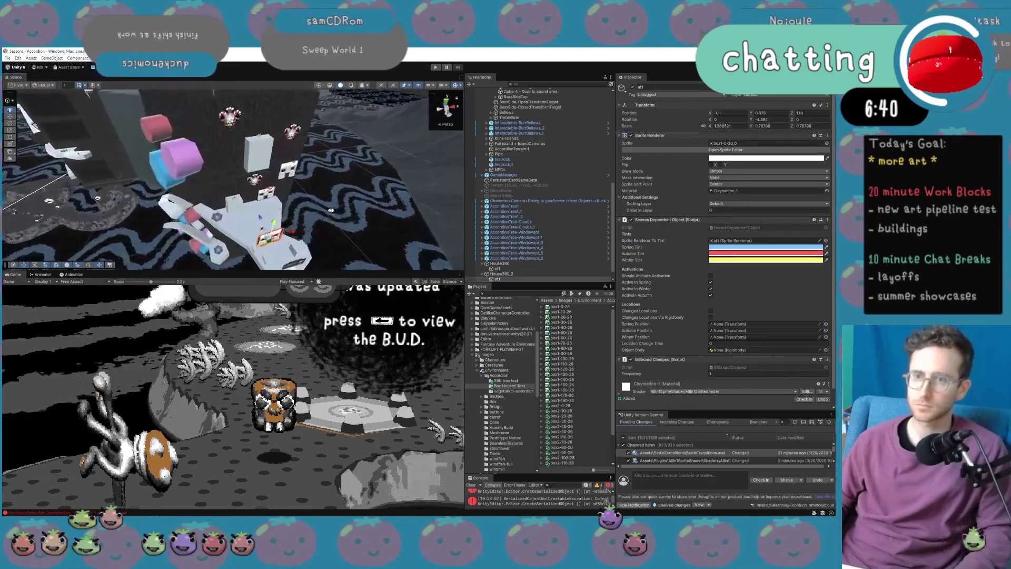
key(f)
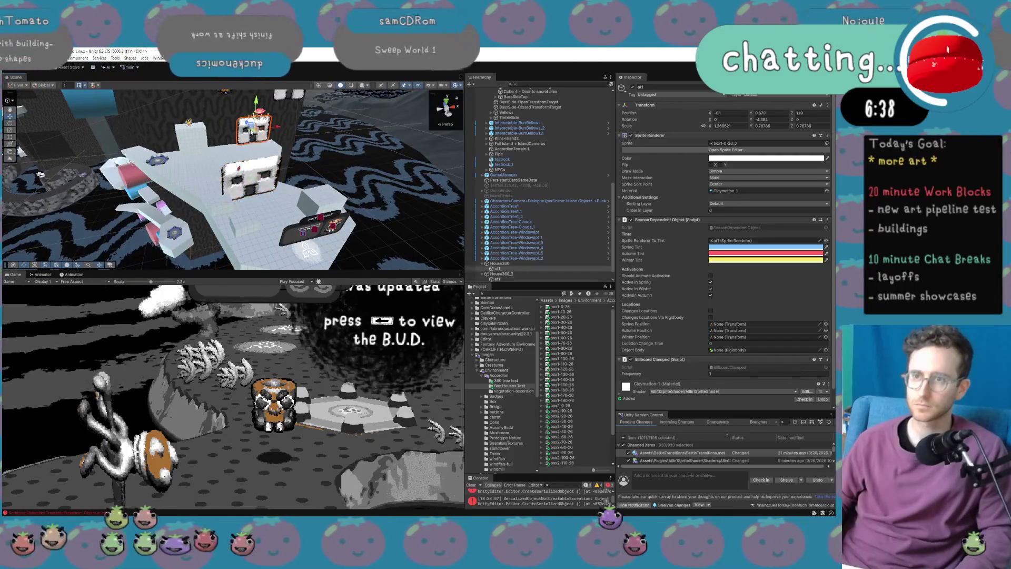
Set the at1 sprite under House360 to position 0, 0, 0 and frame House360.
click(500, 263)
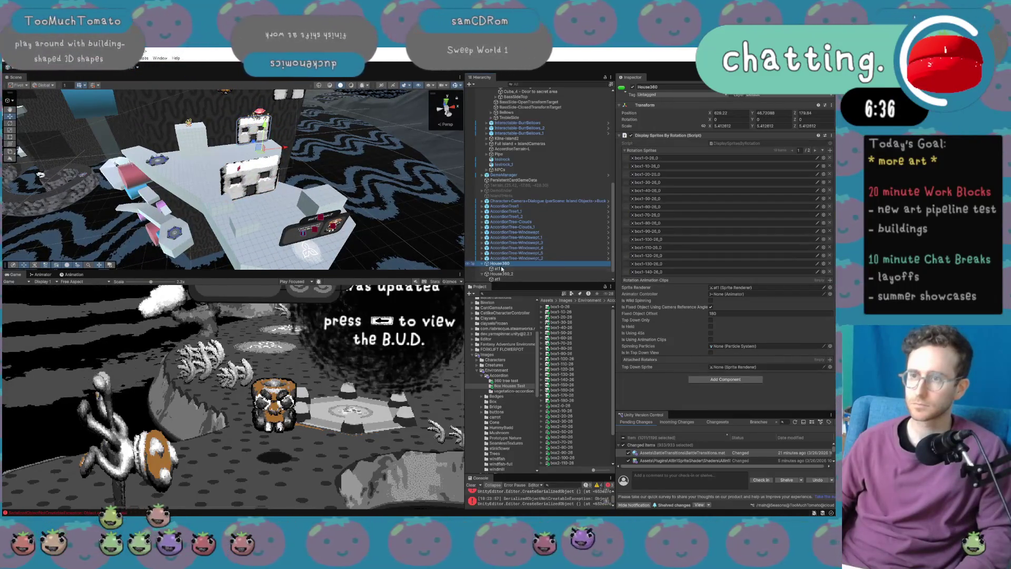
click(498, 268)
click(761, 113)
text(0.1)
key(Tab)
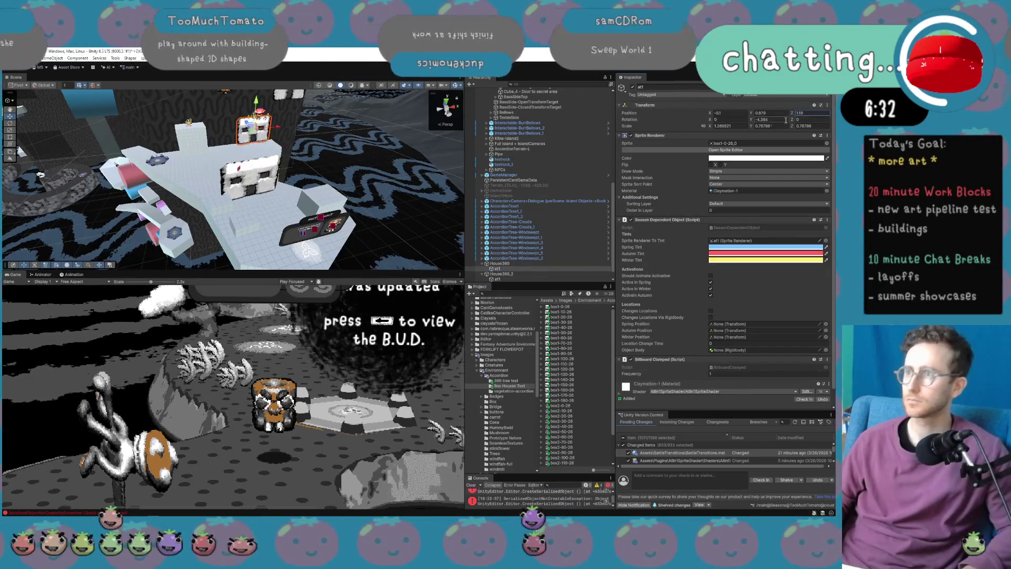
text(0)
click(729, 113)
text(0)
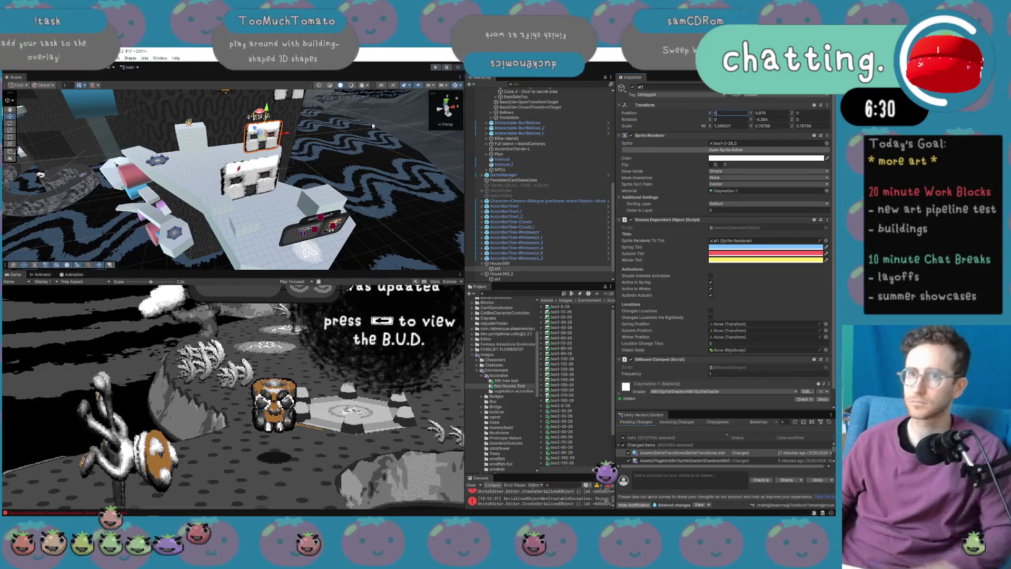
double_click(503, 263)
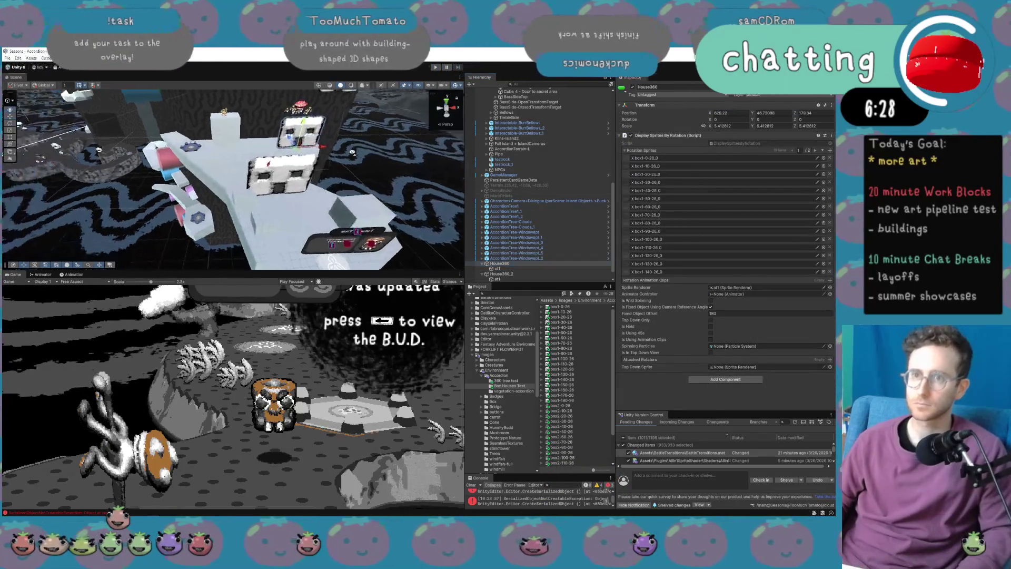
mouse_move(352, 156)
mouse_down()
mouse_move(279, 188)
mouse_move(299, 179)
mouse_move(278, 128)
mouse_move(314, 119)
mouse_move(289, 130)
mouse_up()
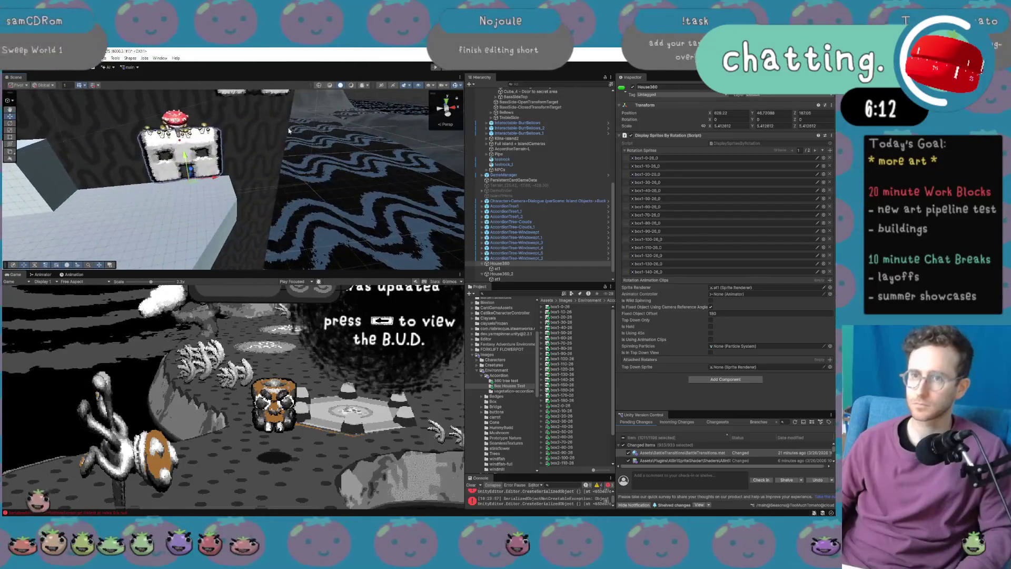
Untick the Billboard Clamped component on the at1 sprite under House360.
click(514, 269)
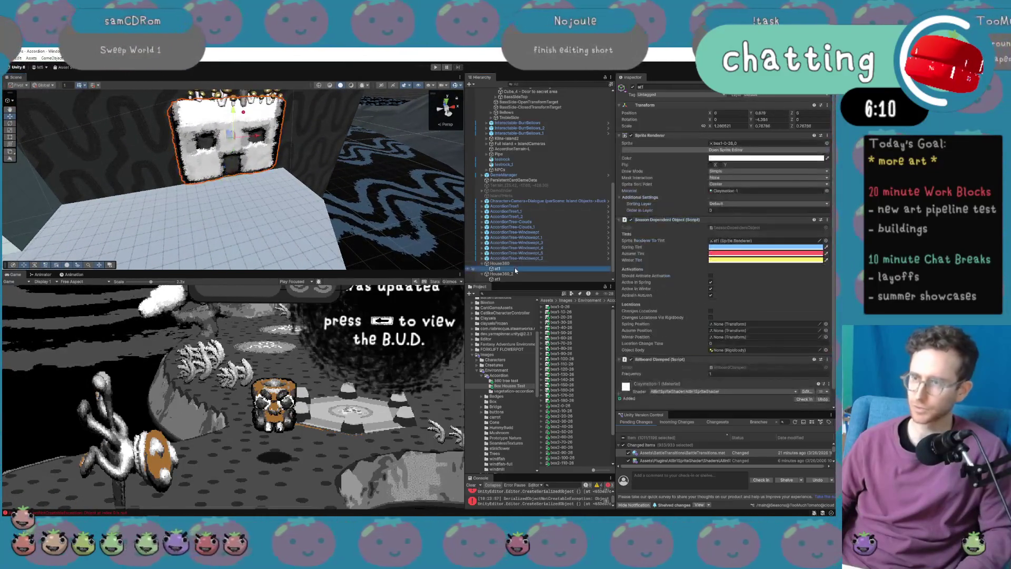
click(631, 359)
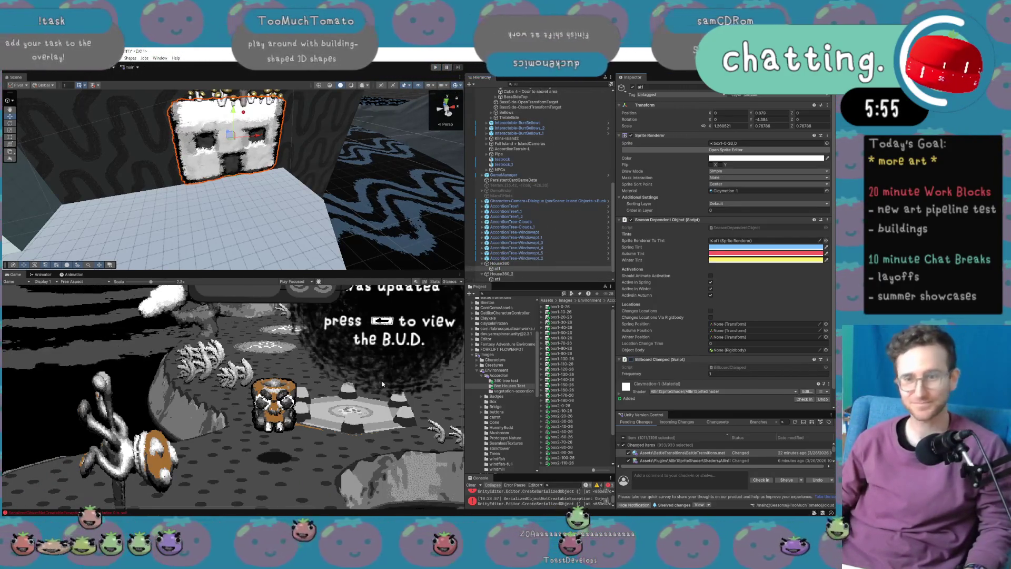
scroll(346, 188, down, 10)
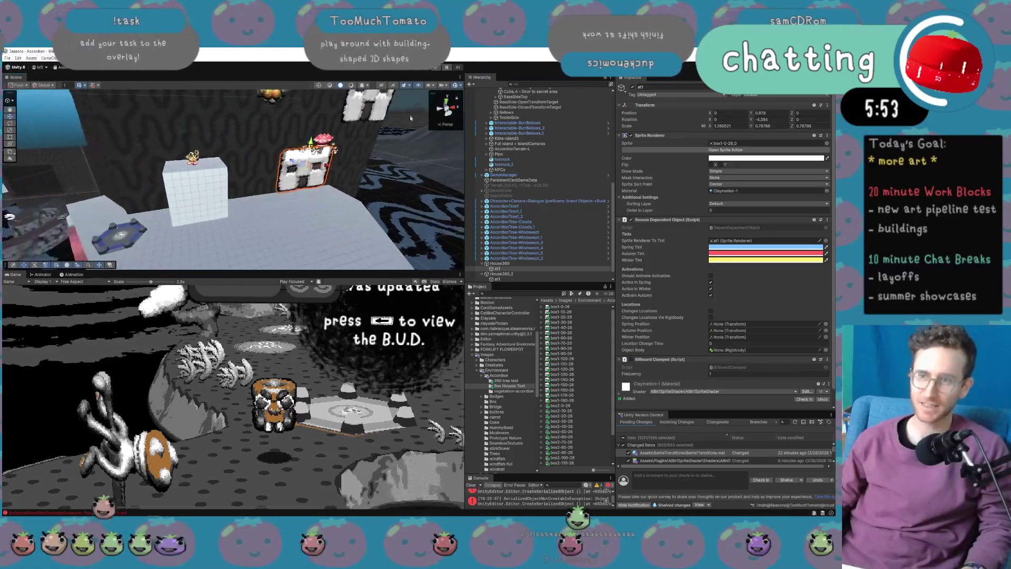
scroll(368, 200, up, 5)
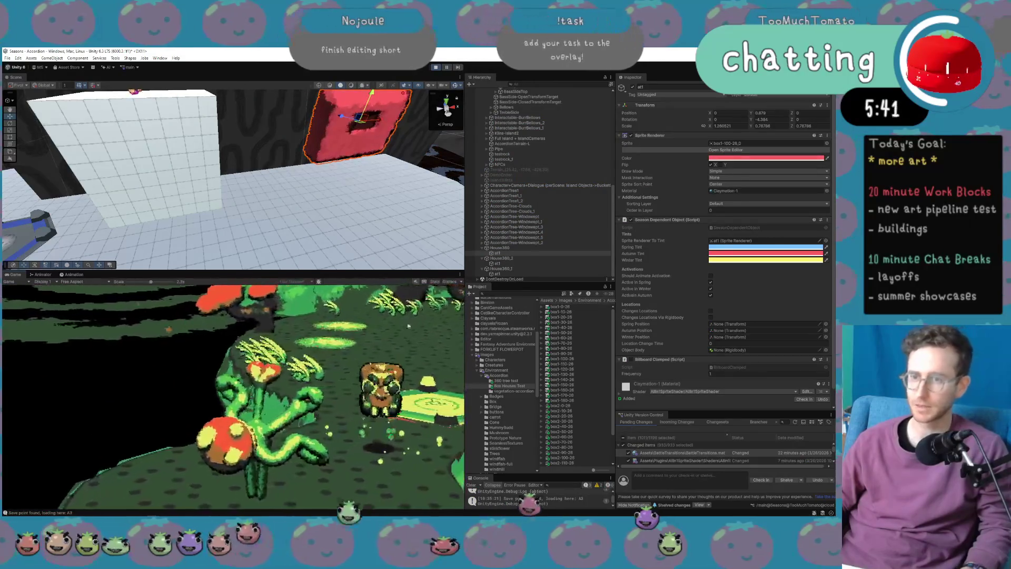
Set the game view to 1x scale, enlarge it, and run the character through the forest.
drag(153, 281, 89, 282)
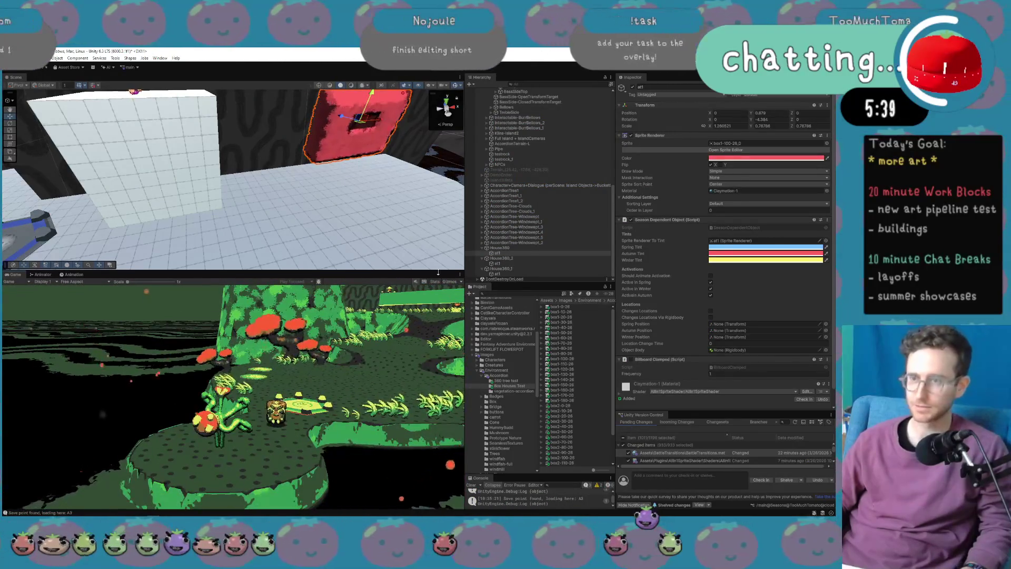
click(477, 299)
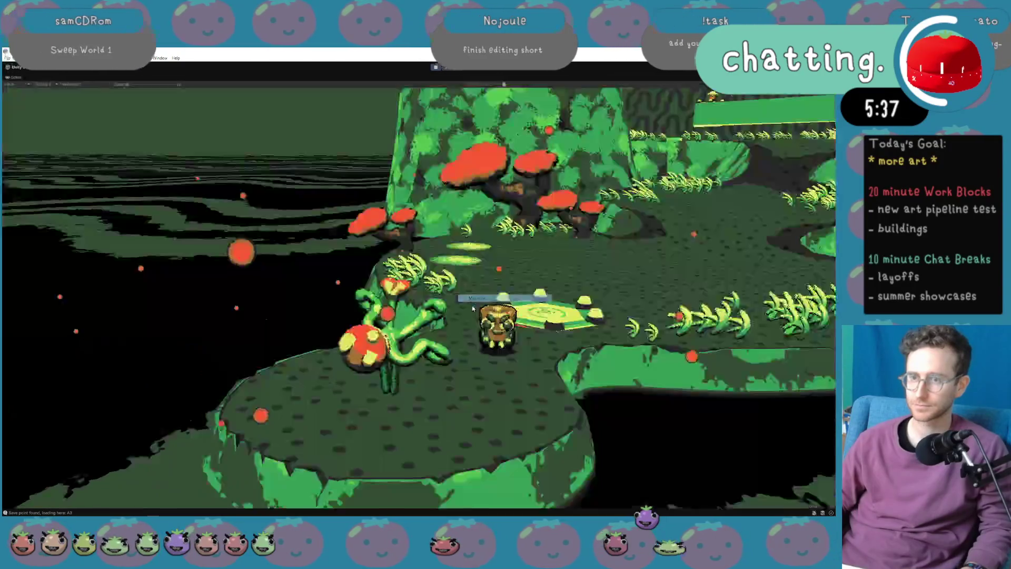
key(w)
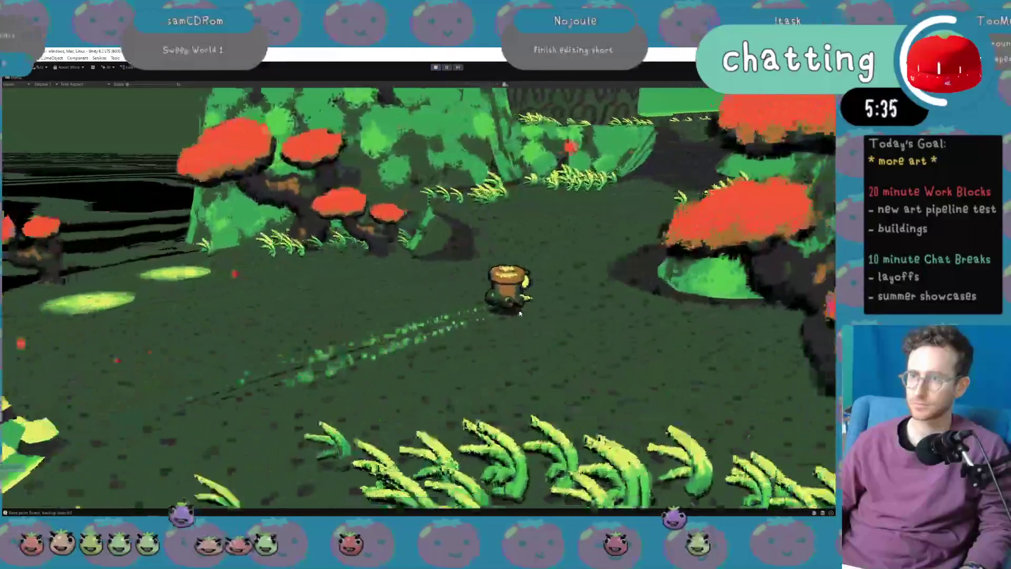
key(w)
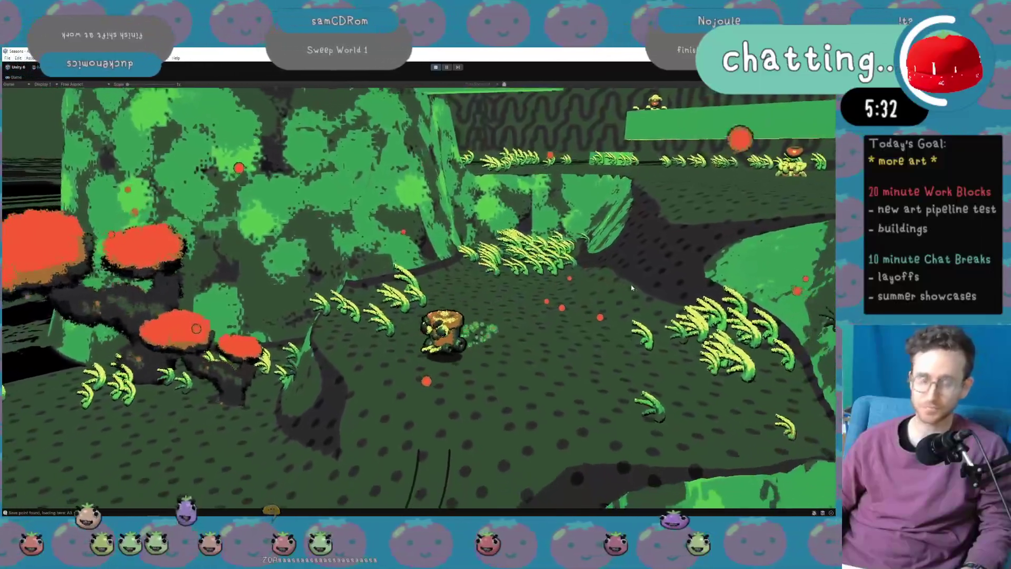
Cycle the world's seasons through Harvest, Wet and Windy Season.
key(e)
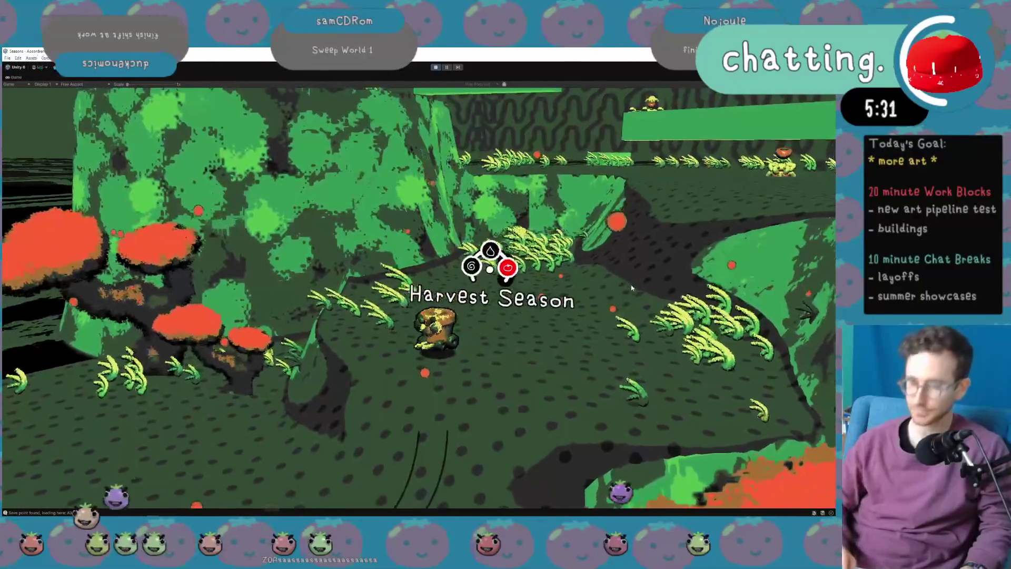
key(e)
key(w)
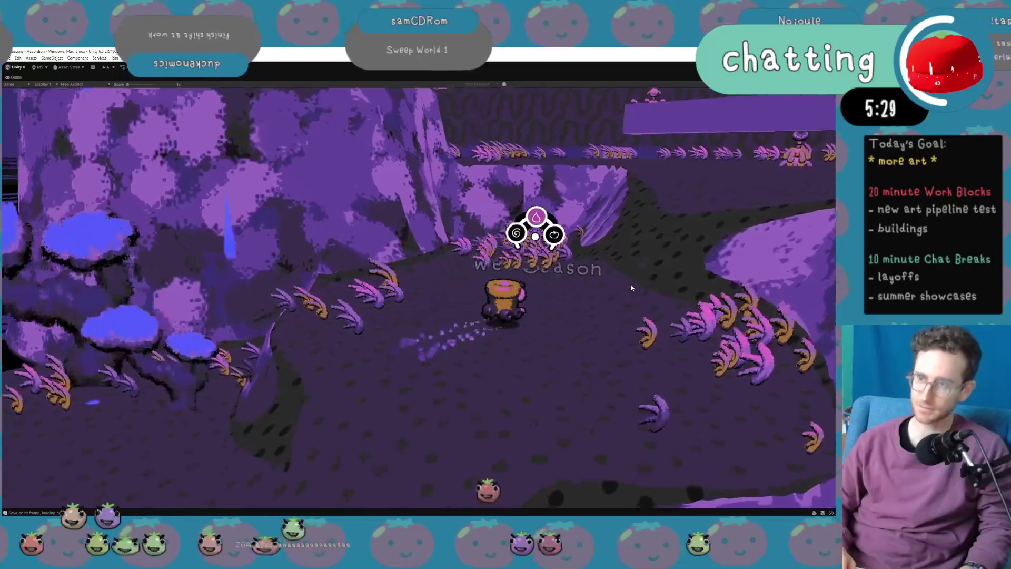
key(e)
key(w)
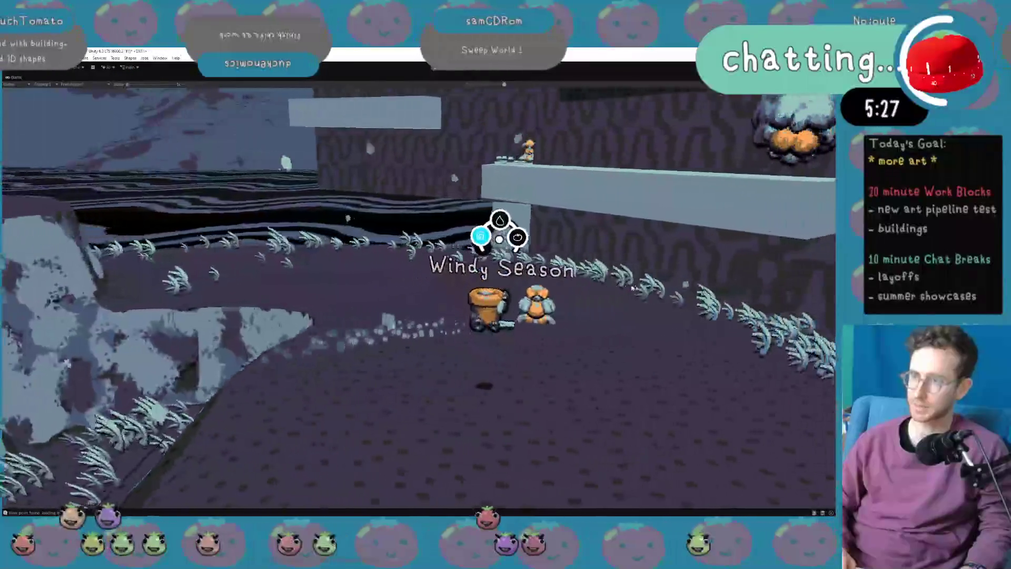
key(ctrl+s)
key(q)
key(q)
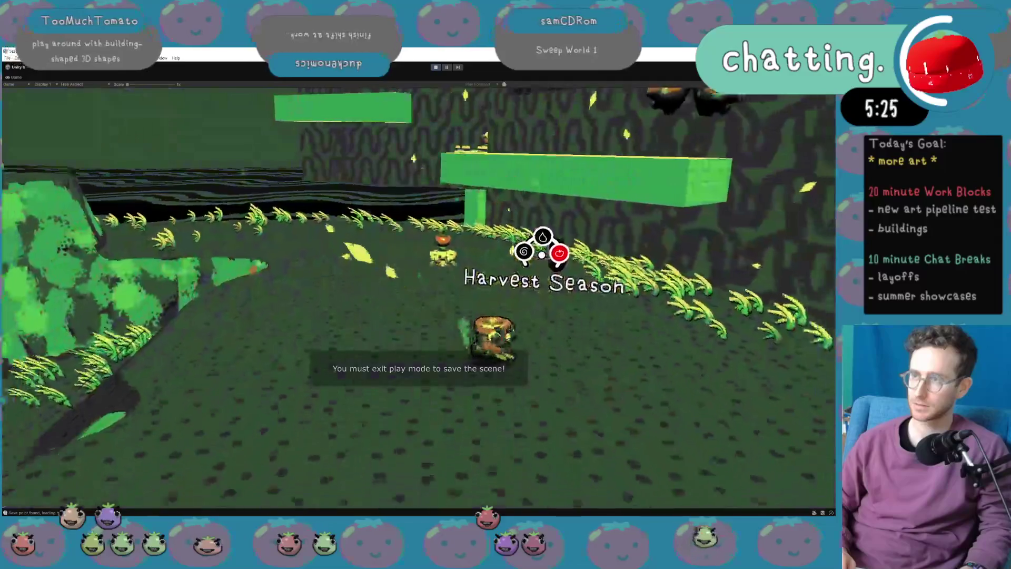
key(q)
Walk up to a resident, talk to them, then move away.
key(w)
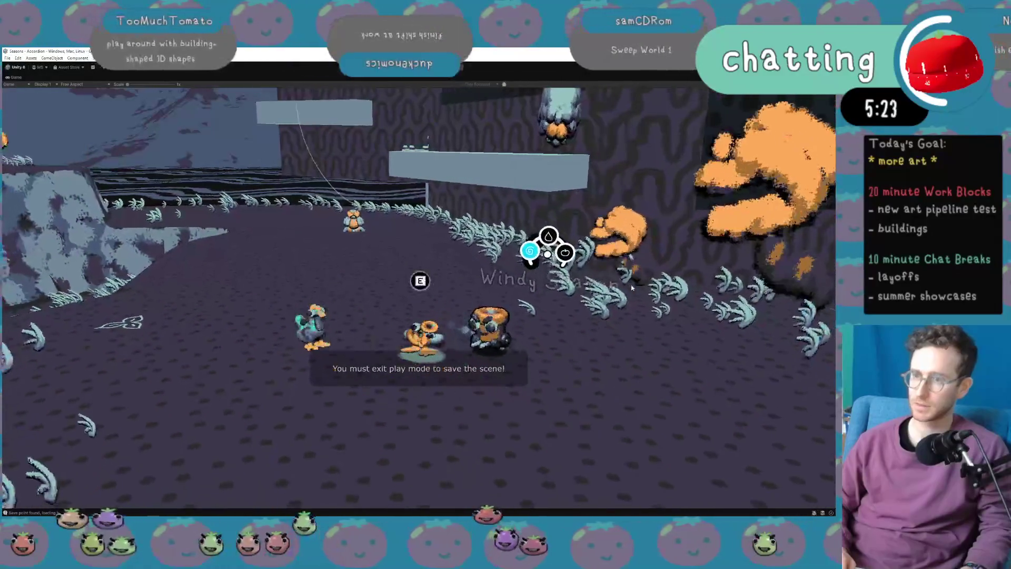
key(e)
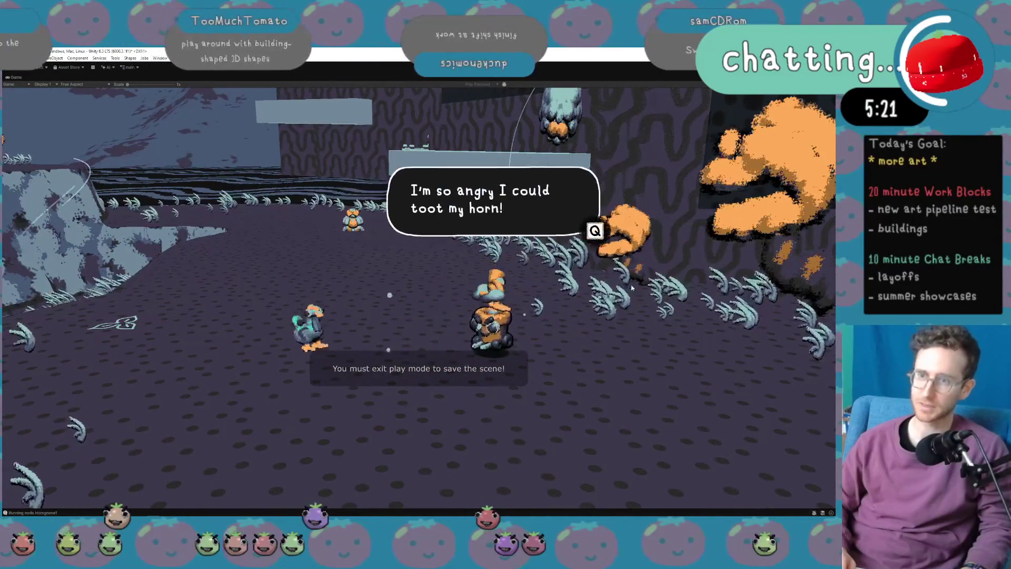
key(d)
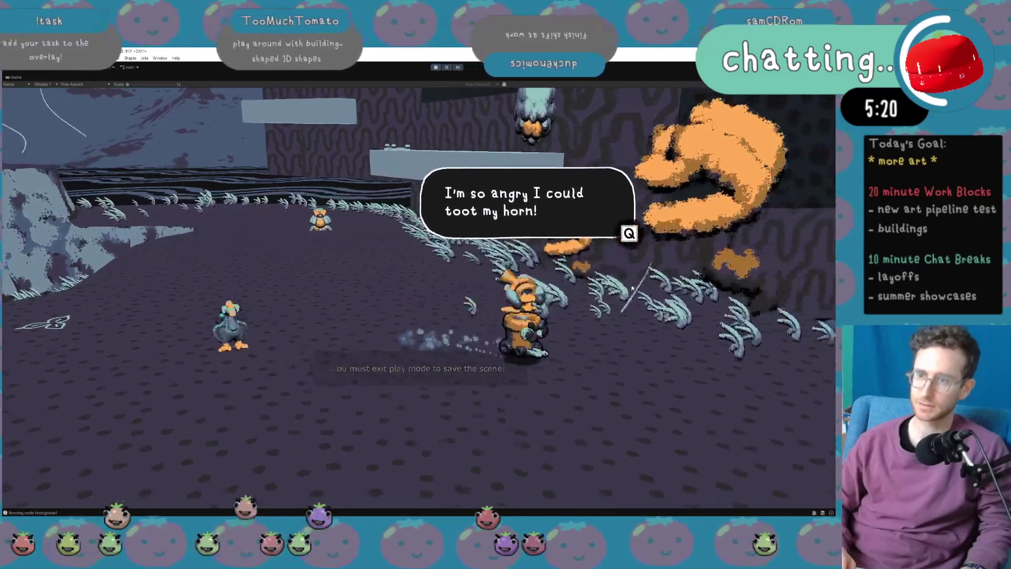
key(d)
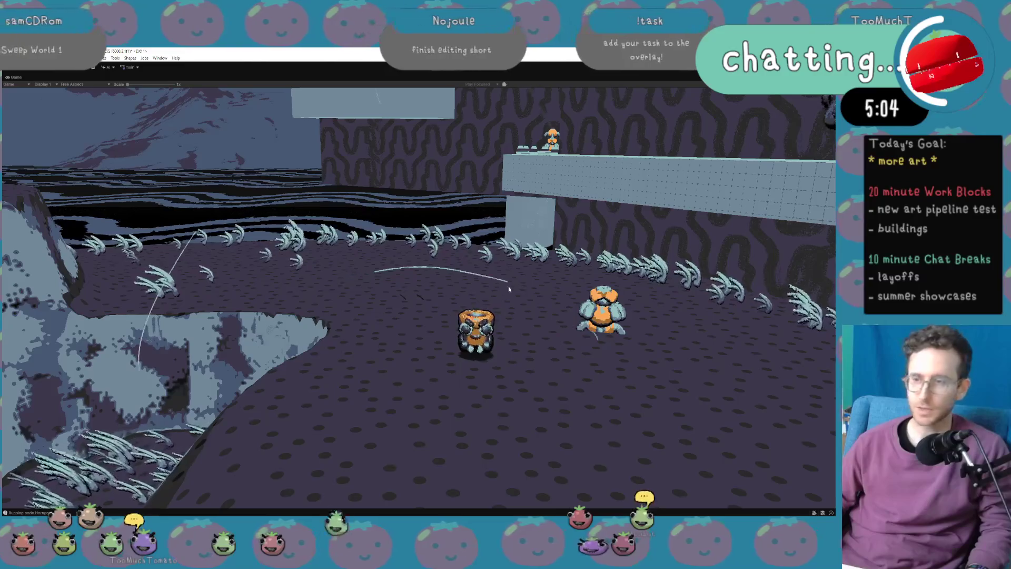
Run the character along the fern line past the orange foliage.
key(d)
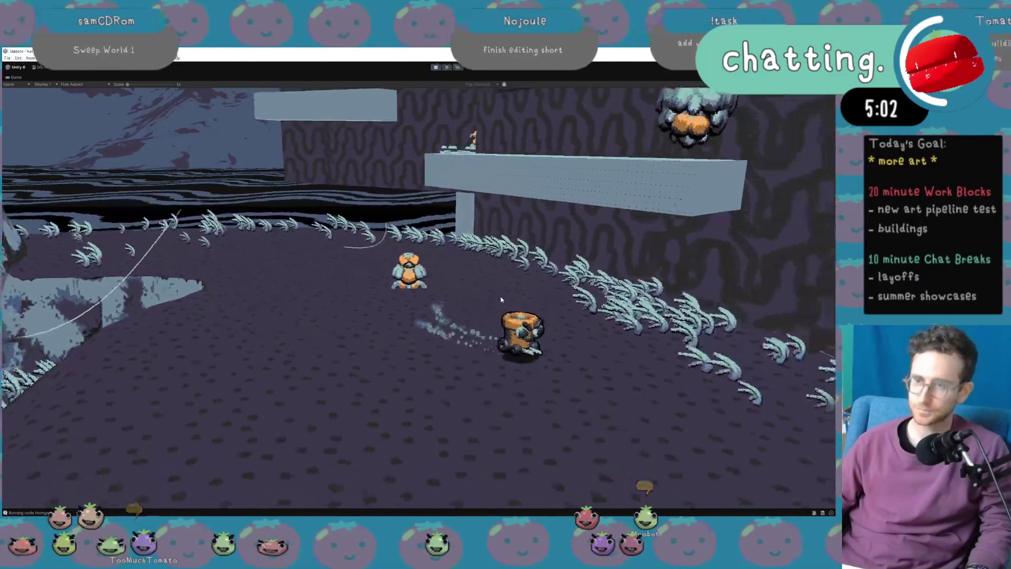
key(d)
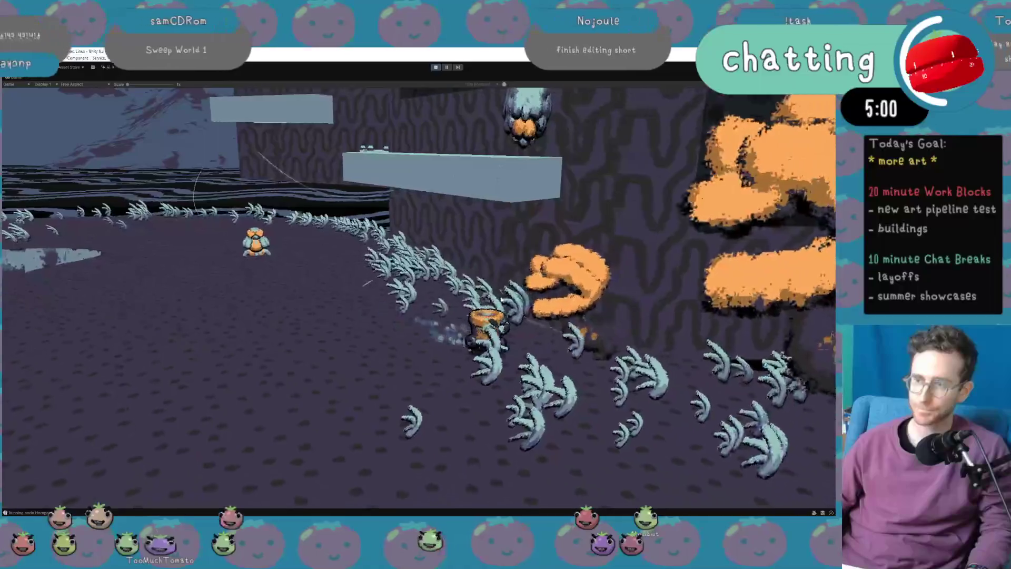
key(d)
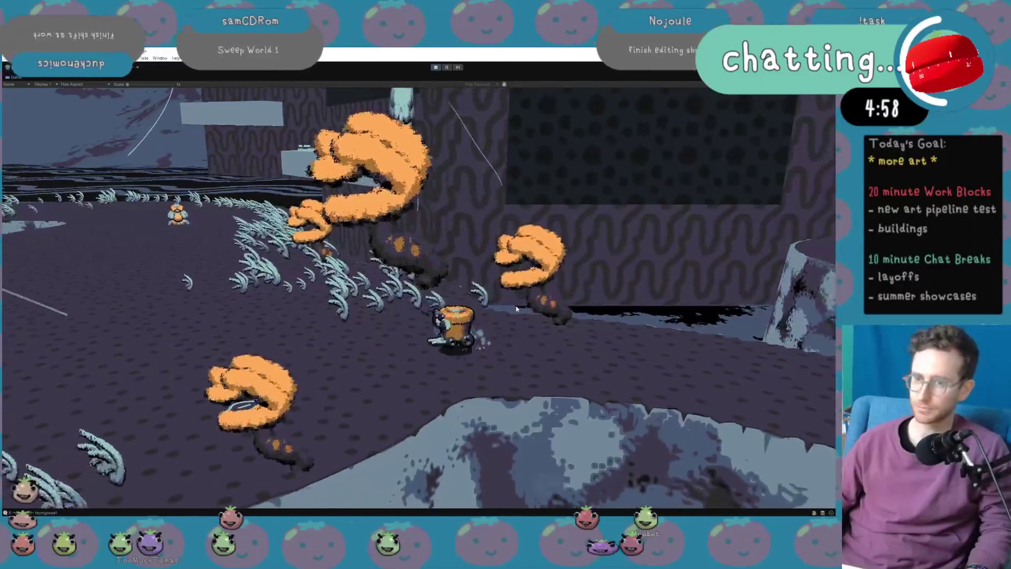
key(d)
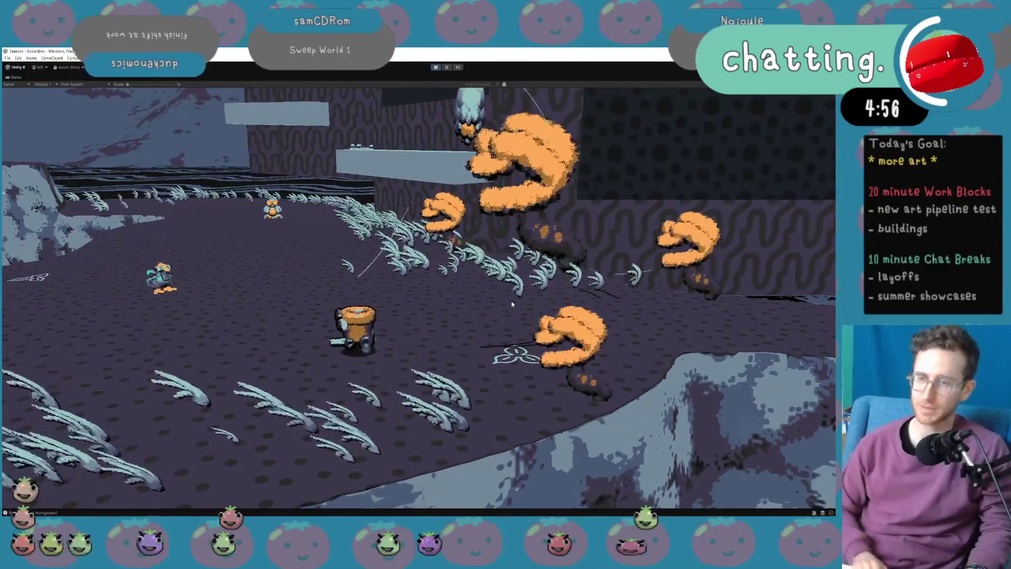
Open The Web map, close it, reopen it to inspect, then exit with Escape.
key(m)
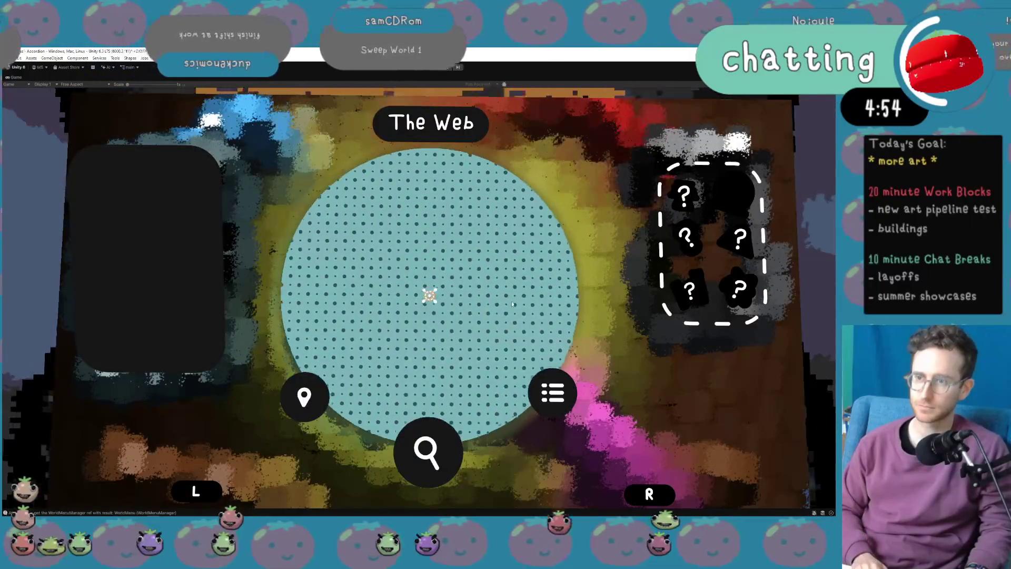
key(m)
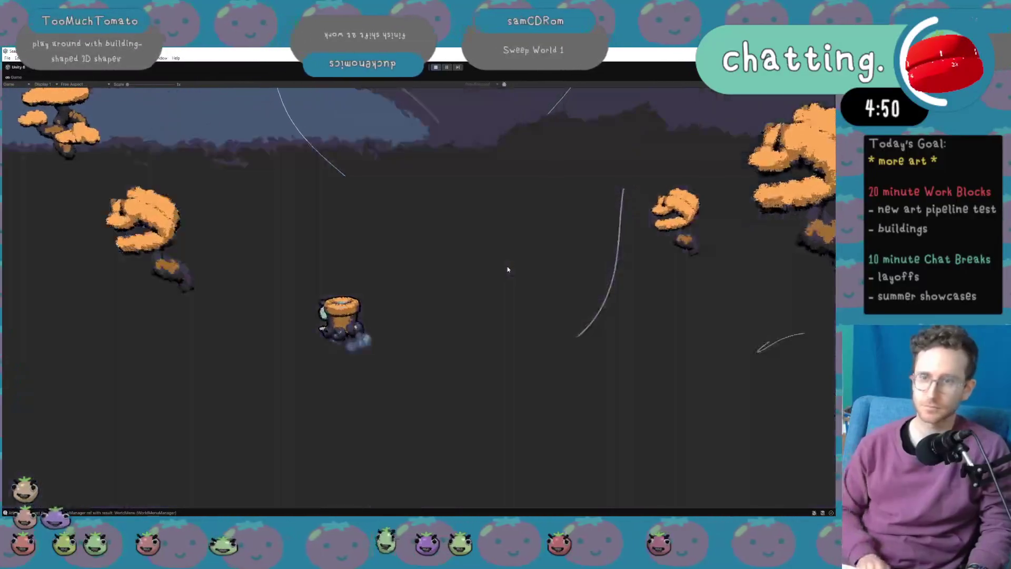
key(m)
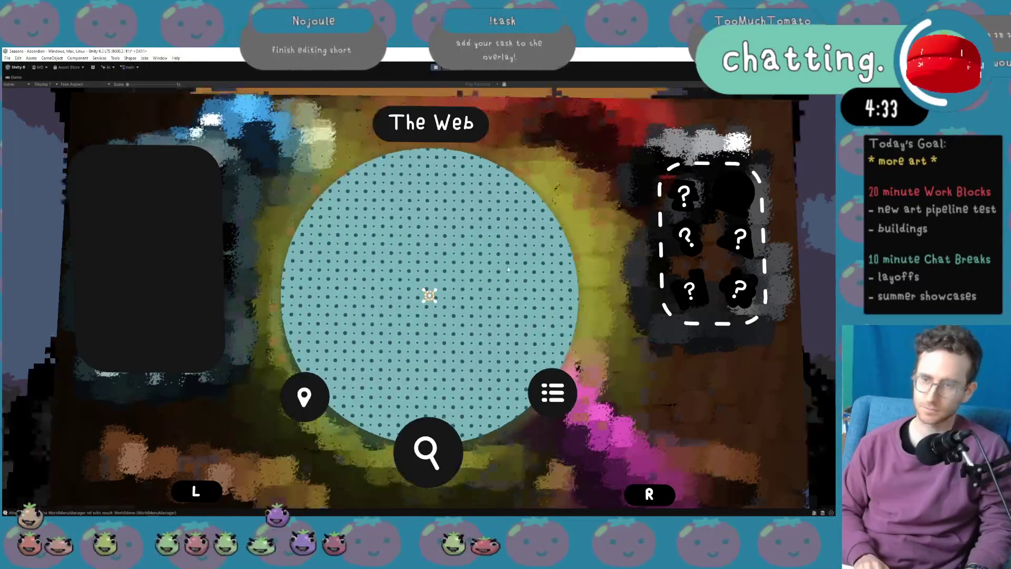
key(Escape)
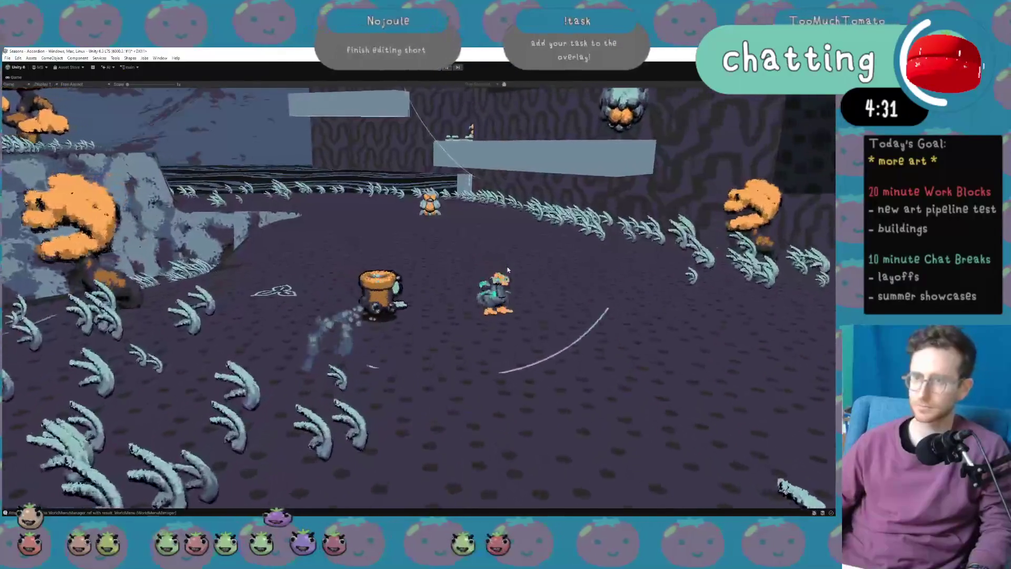
Run the pot character across the dark field toward the cliff and ledges.
key(d)
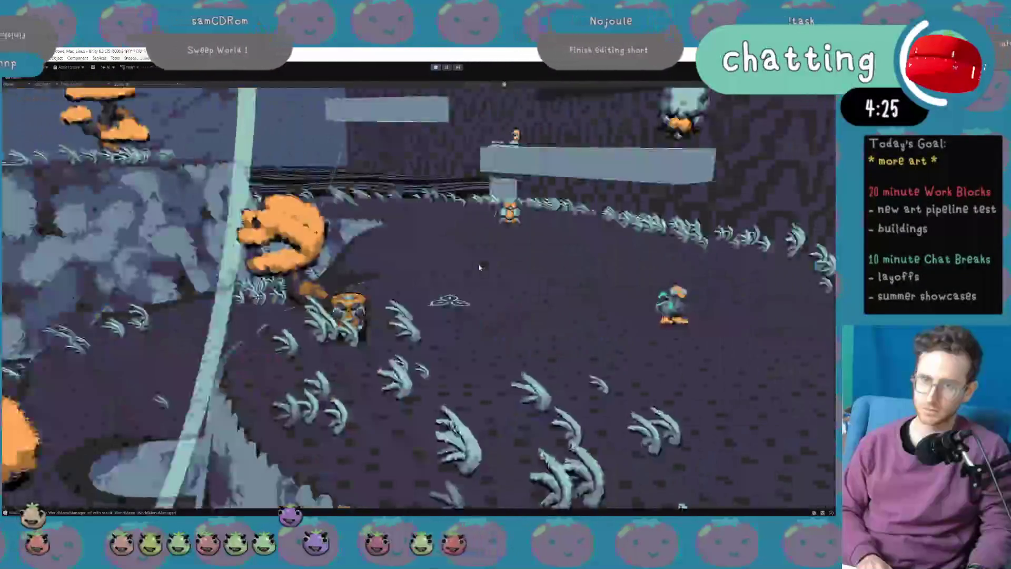
key(d)
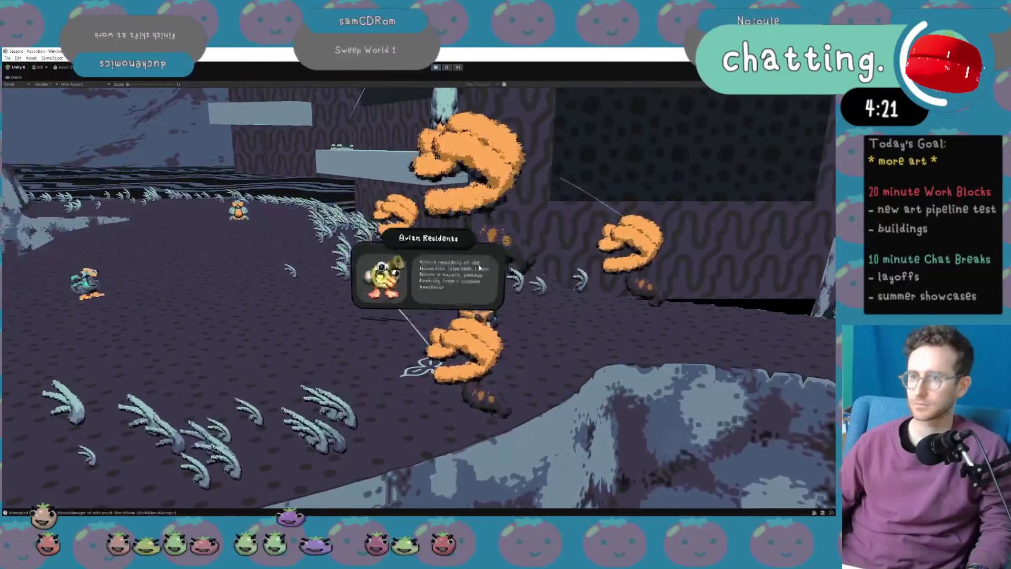
key(w)
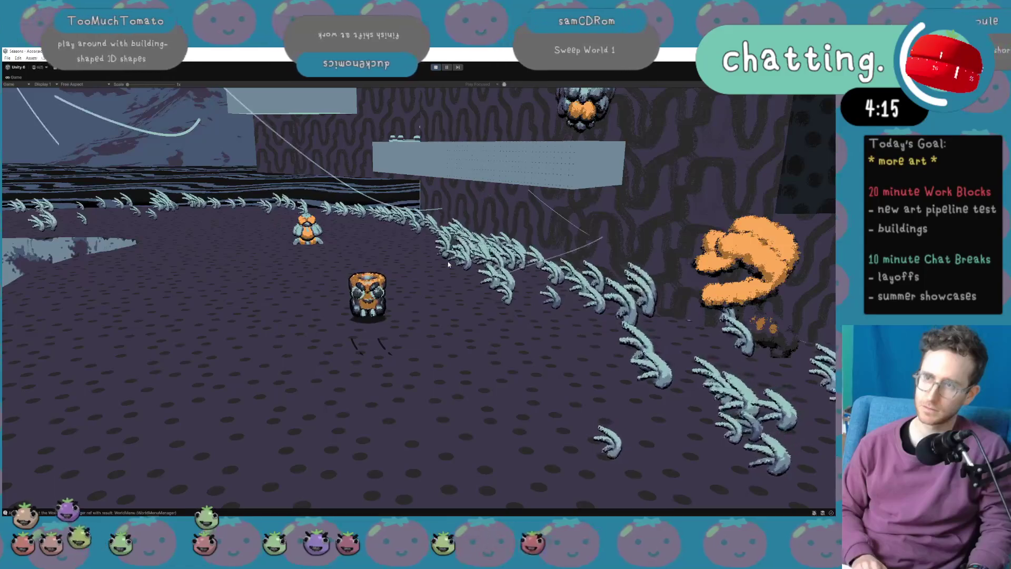
key(d)
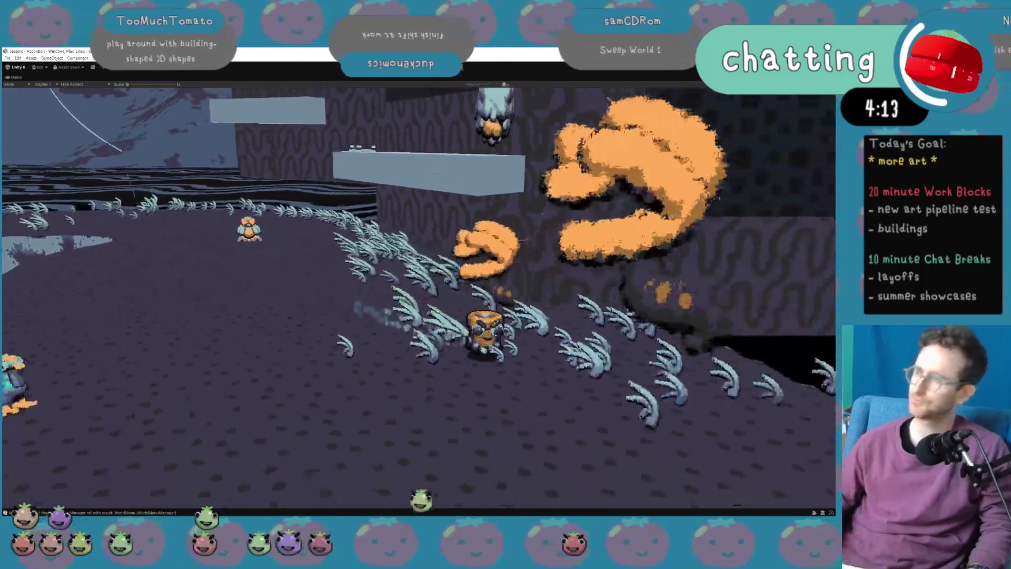
key(d)
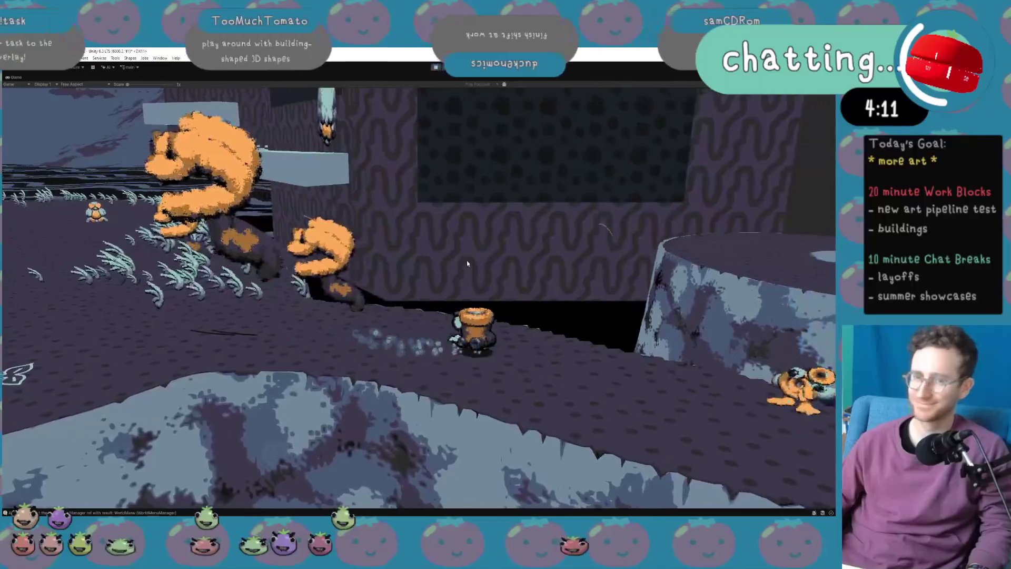
key(a)
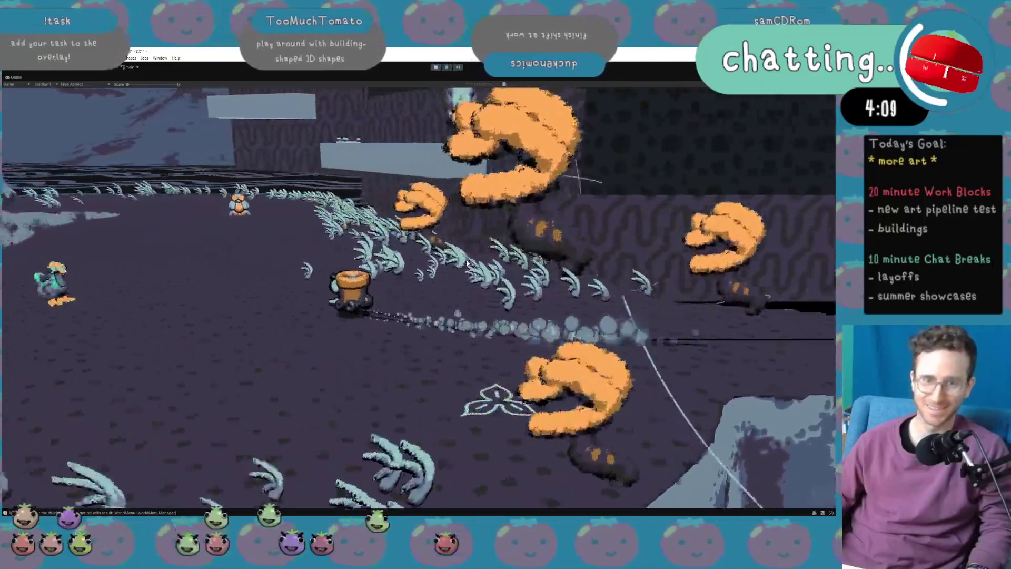
key(d)
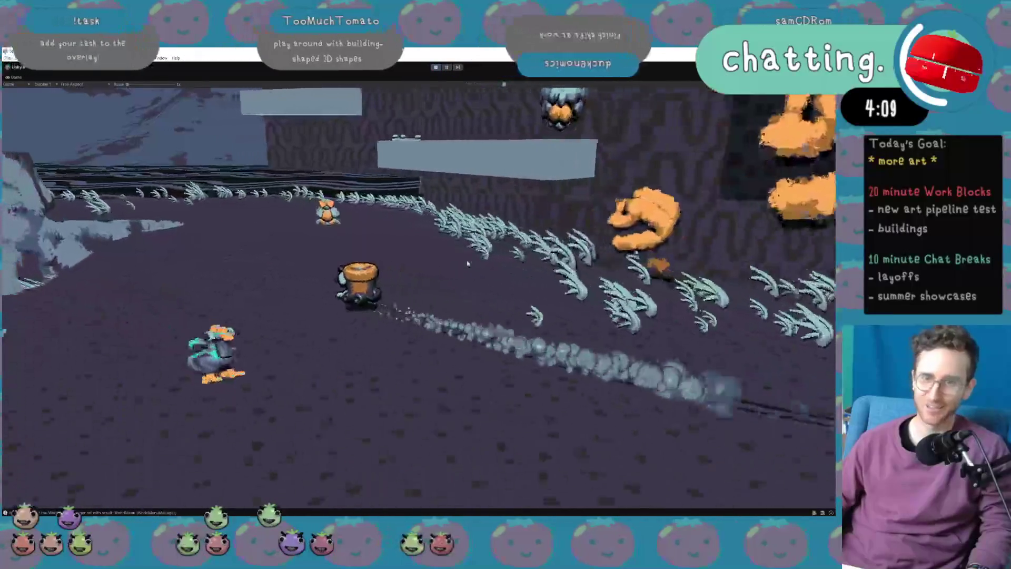
key(d)
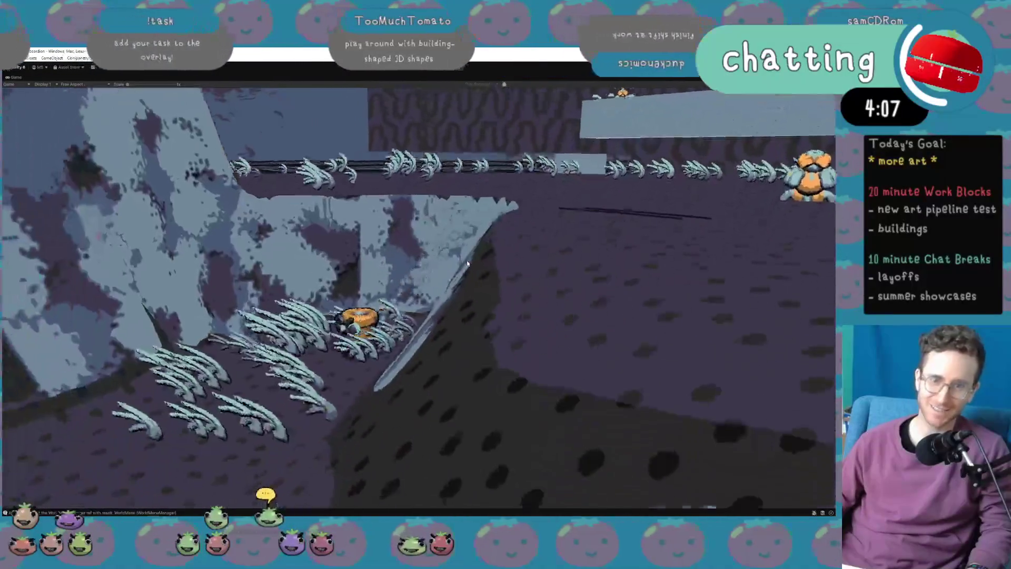
Step onto the hexagonal platform by the orange trees and raise the music volume to 16.
key(a)
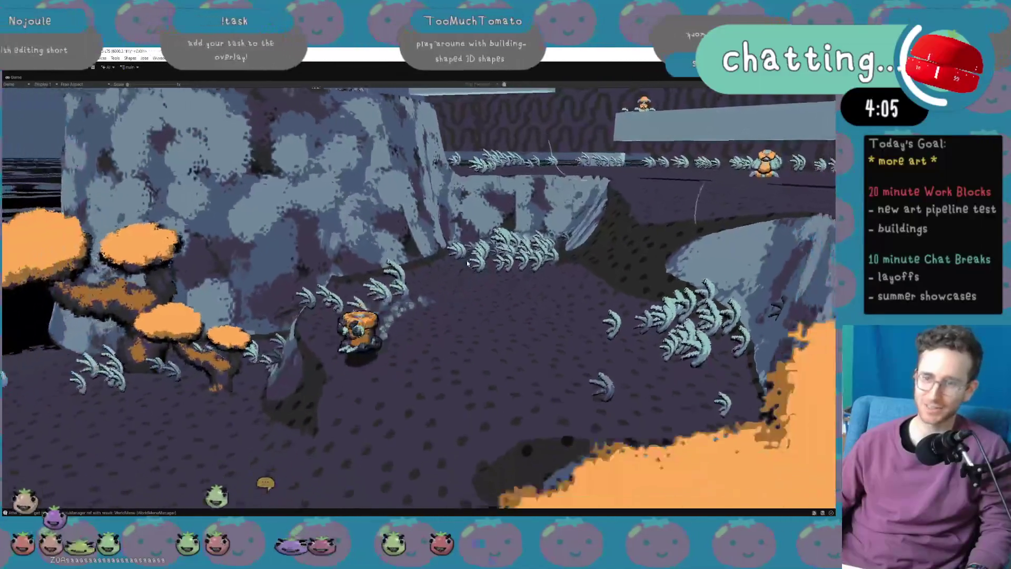
key(a)
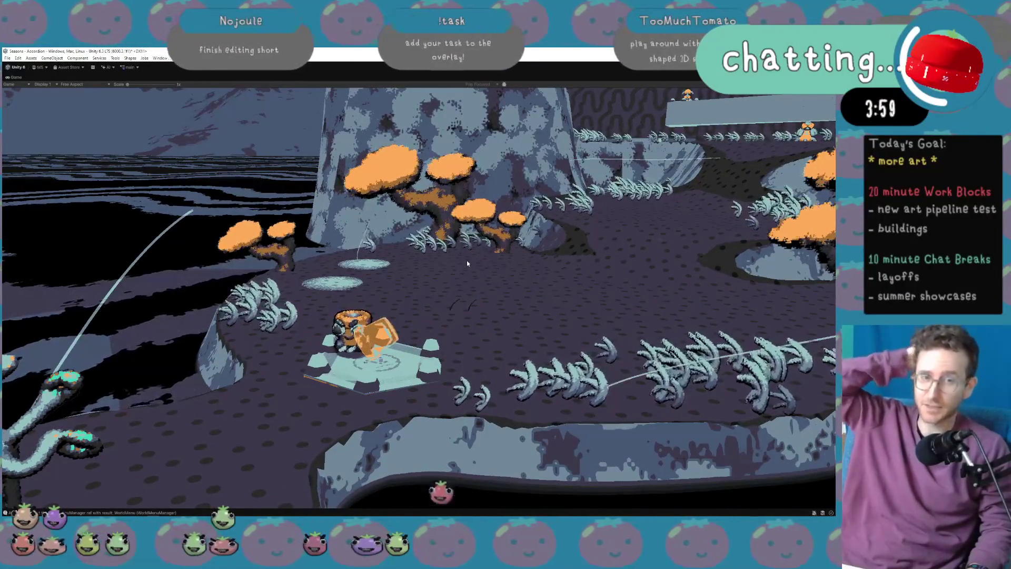
key(XF86AudioLowerVolume)
key(XF86AudioRaiseVolume)
key(XF86AudioRaiseVolume)
key(XF86AudioRaiseVolume)
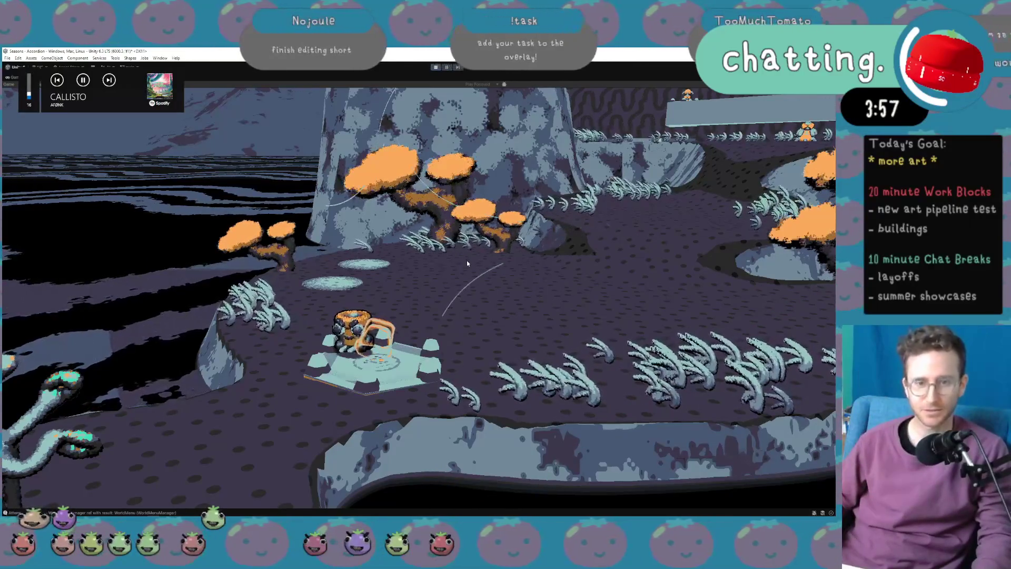
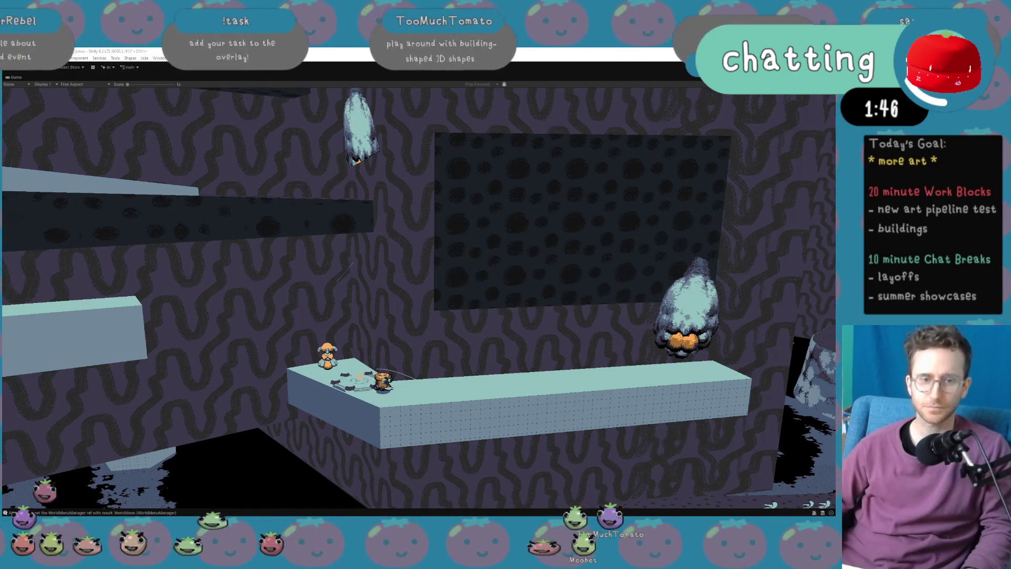
Switch from the Unity play-mode level to the Too Much Tomato Steam developer page and scroll down.
key(alt+Tab)
scroll(288, 345, down, 3)
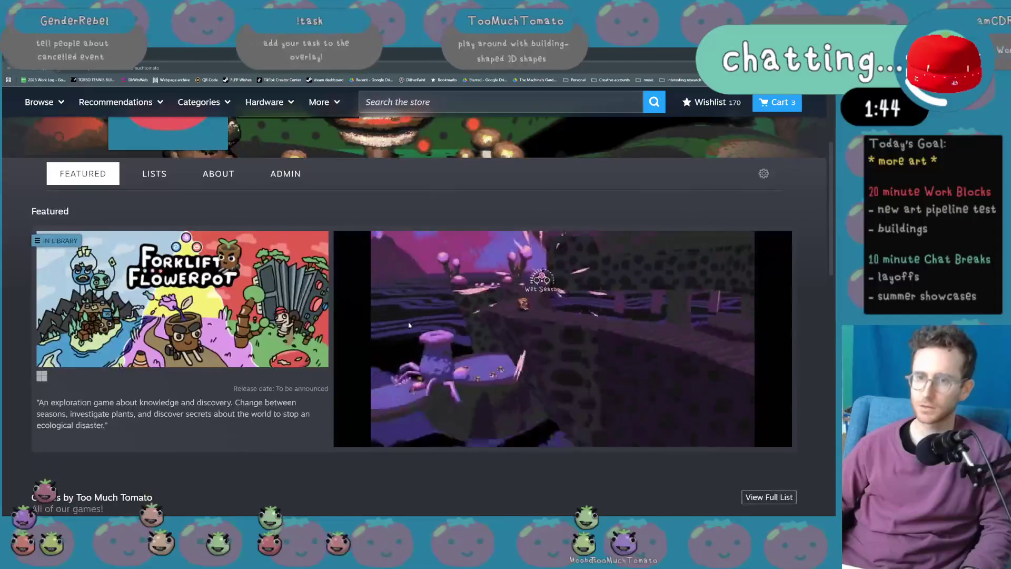
Zoom the Steam page out and inspect each game's info card in the Games by Too Much Tomato row.
key(ctrl+minus)
scroll(288, 345, down, 3)
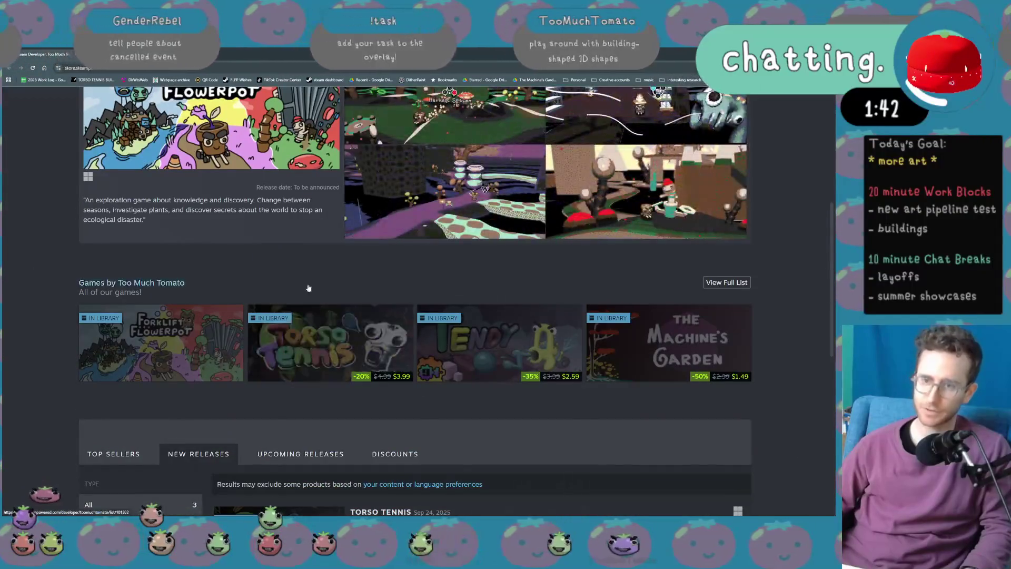
mouse_move(318, 340)
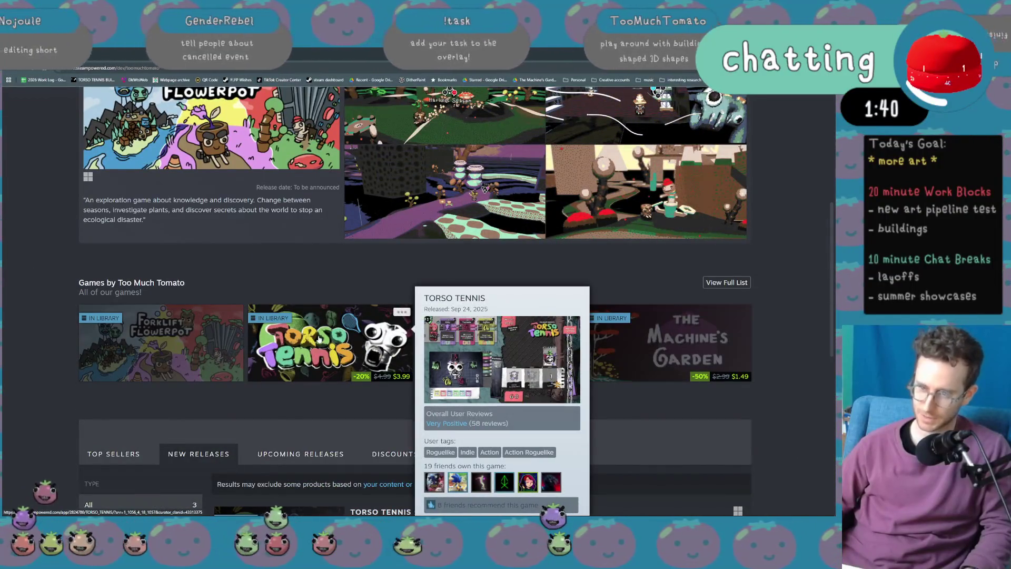
mouse_move(639, 345)
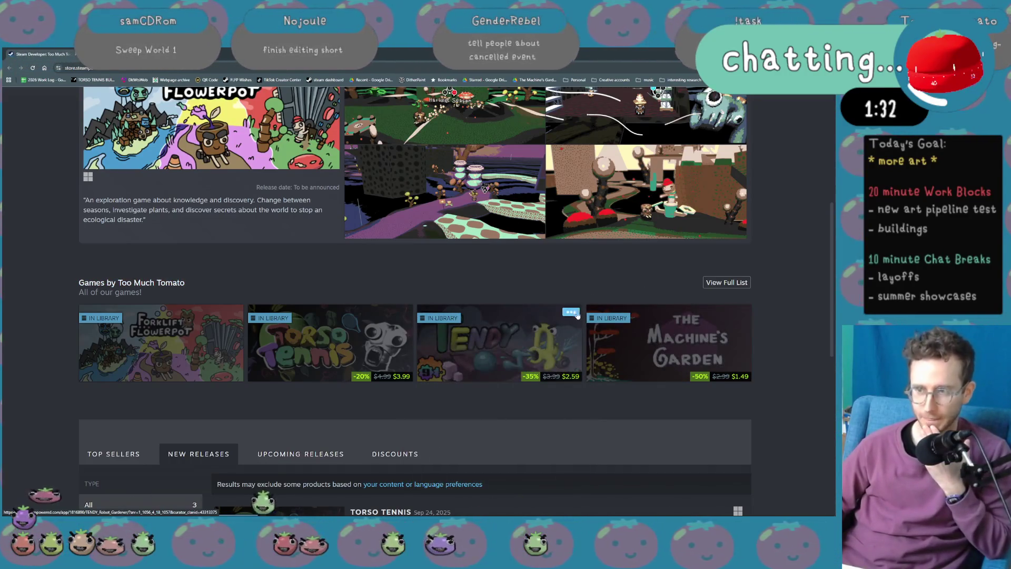
mouse_move(577, 315)
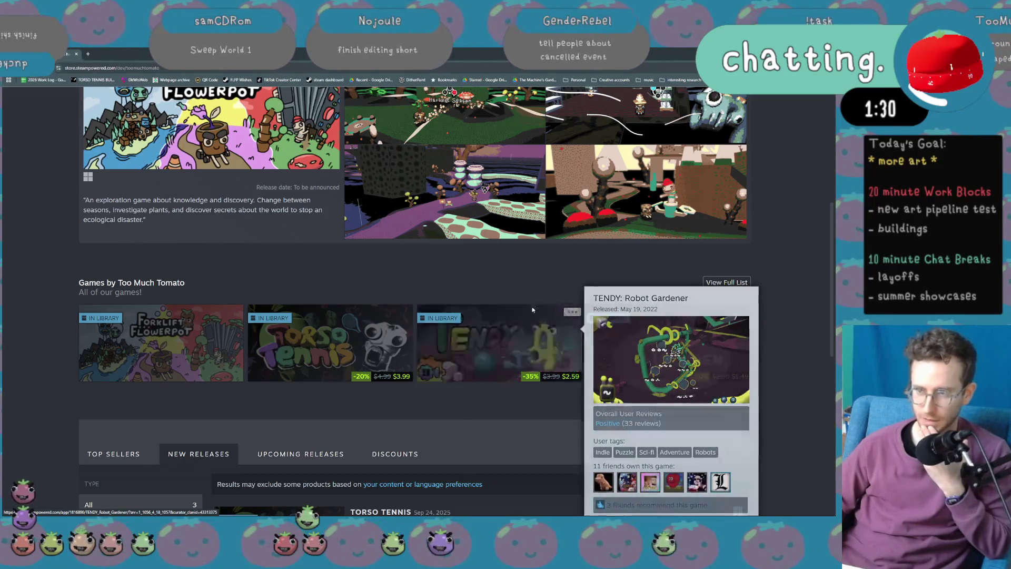
mouse_move(522, 313)
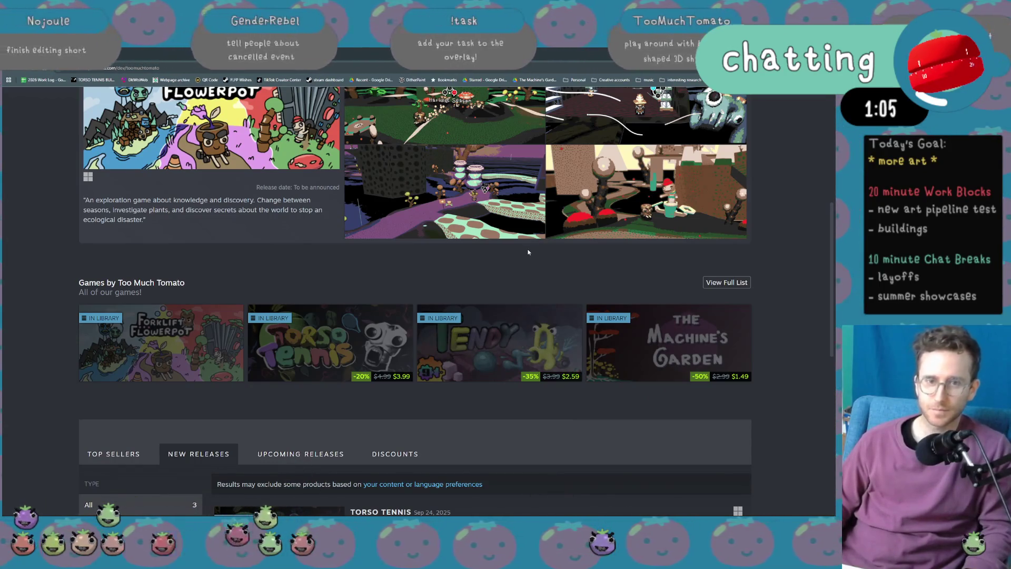
Scroll back up to the Featured Forklift Flowerpot showcase and lower the music volume.
scroll(363, 266, up, 2)
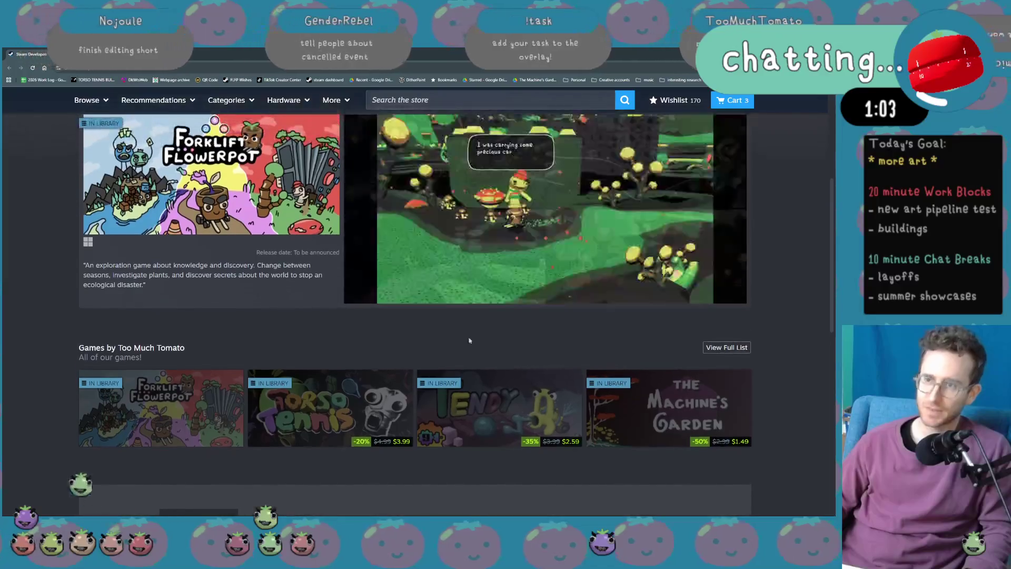
scroll(792, 343, up, 1)
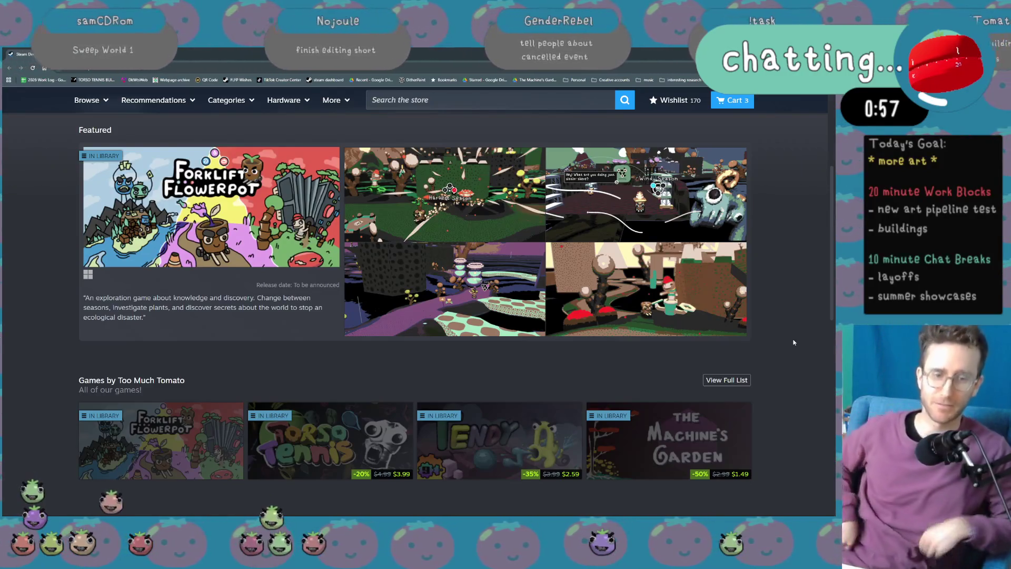
key(XF86AudioLowerVolume)
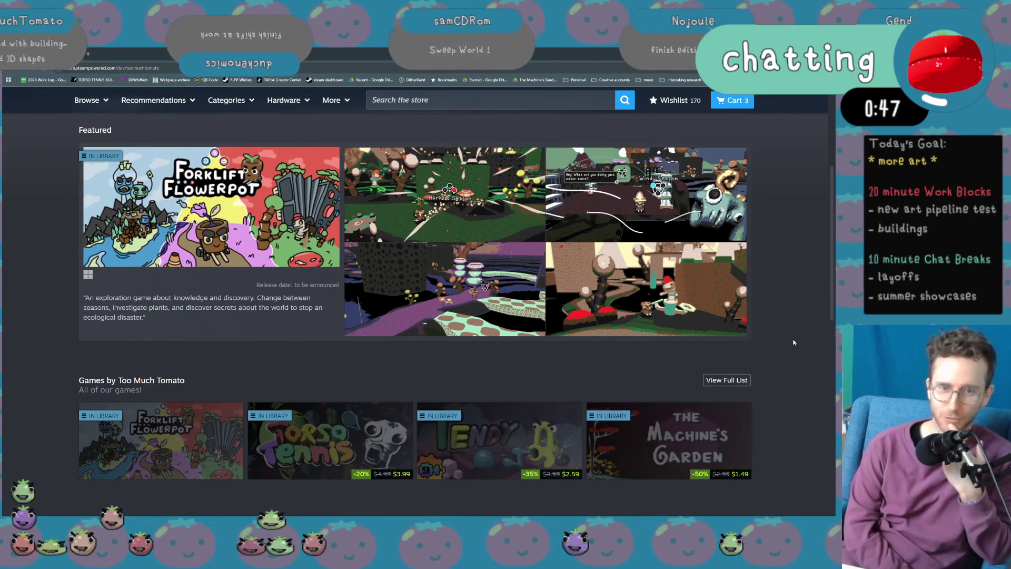
Fine-tune the Spotify volume with the media keys, settling on a quieter level.
key(XF86AudioLowerVolume)
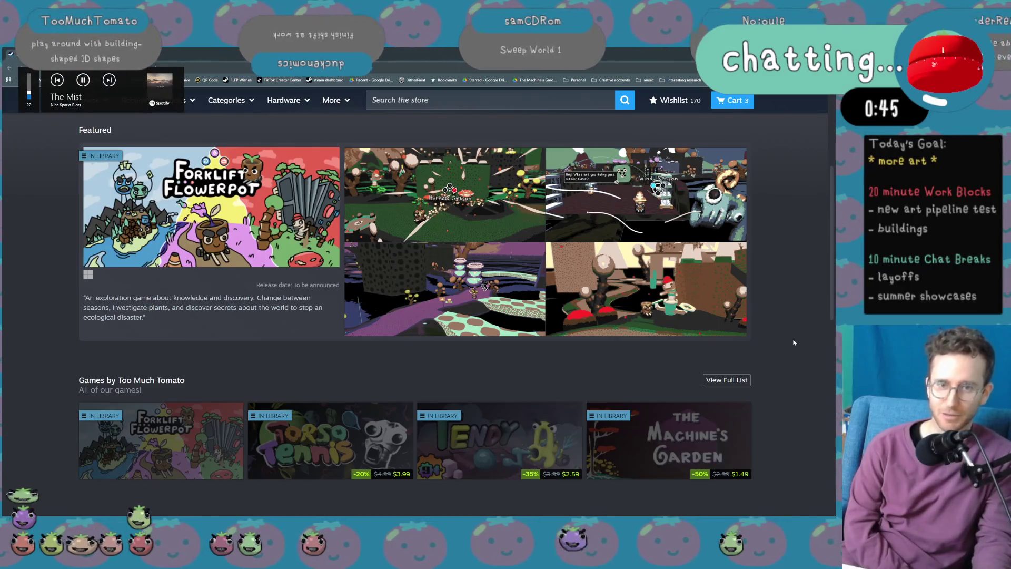
key(XF86AudioRaiseVolume)
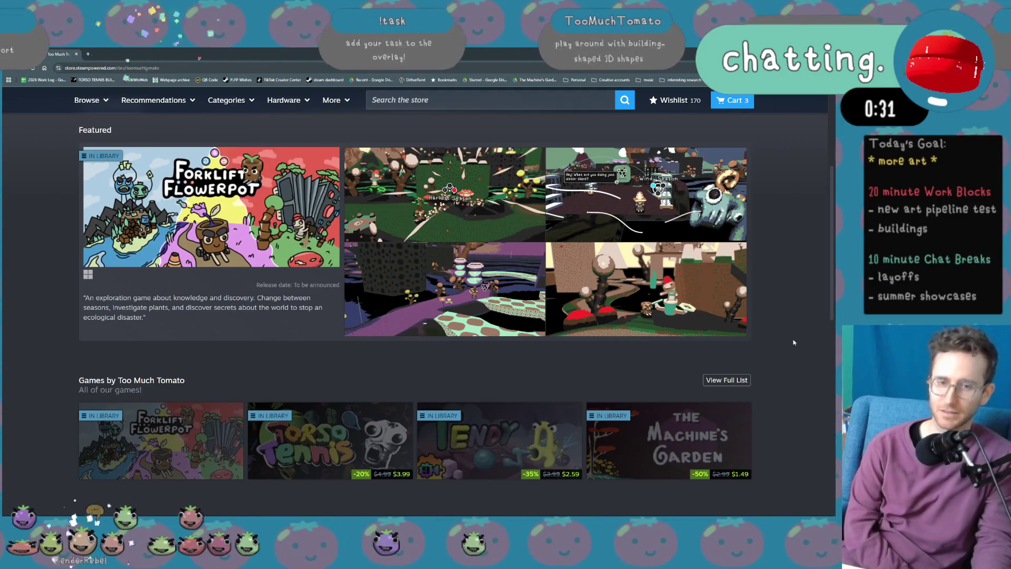
key(XF86AudioLowerVolume)
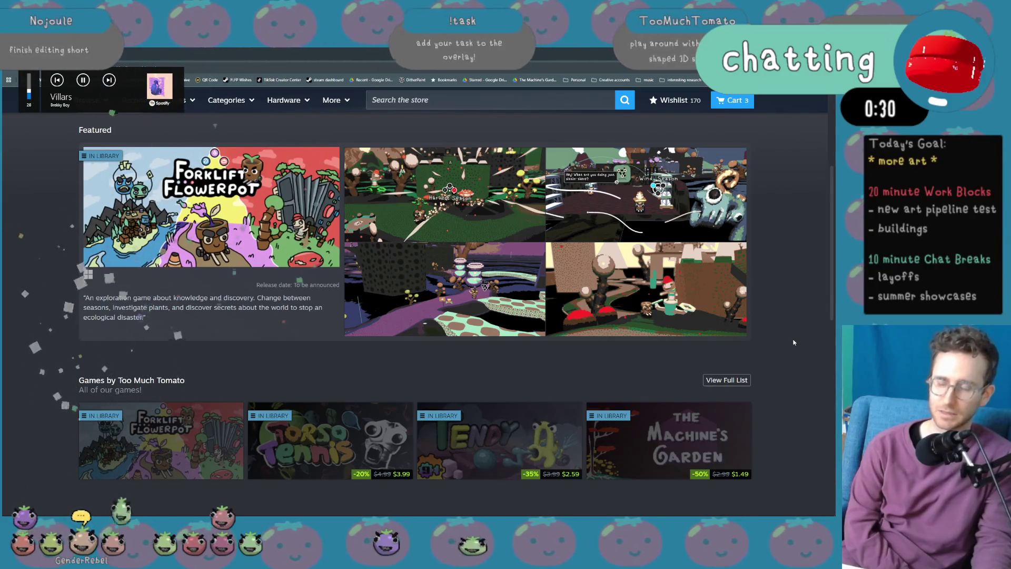
key(XF86AudioLowerVolume)
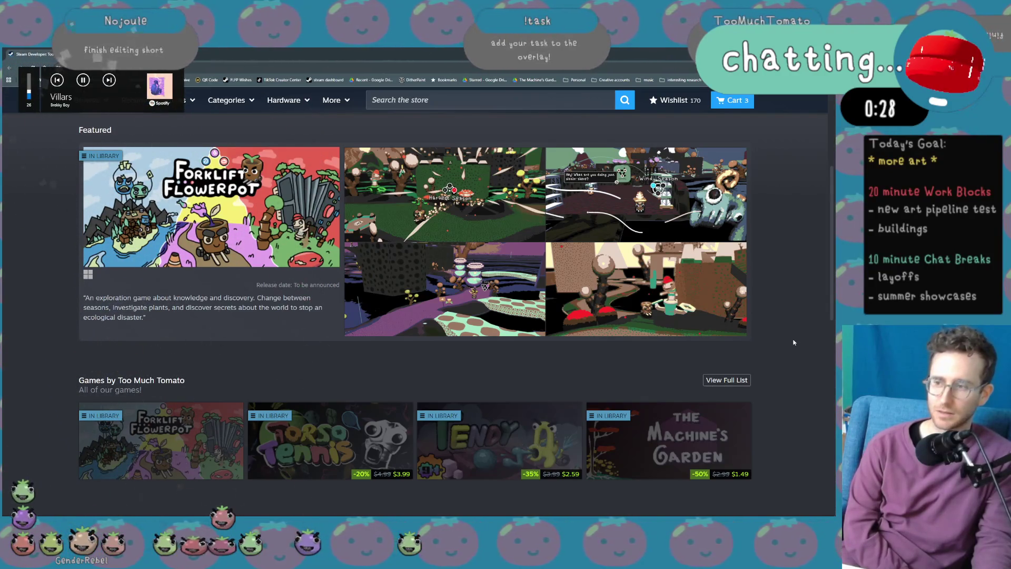
key(XF86AudioLowerVolume)
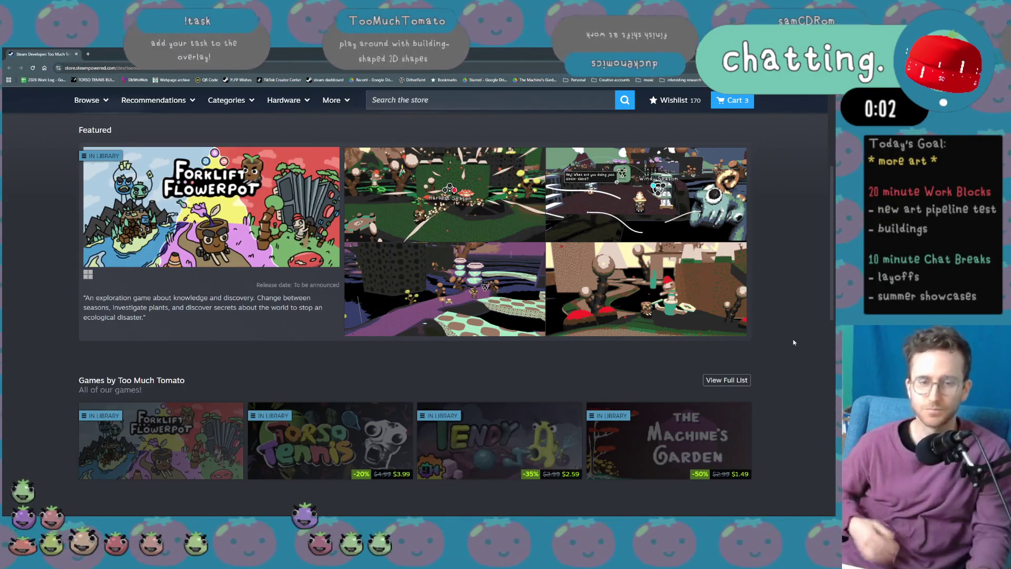
key(XF86AudioLowerVolume)
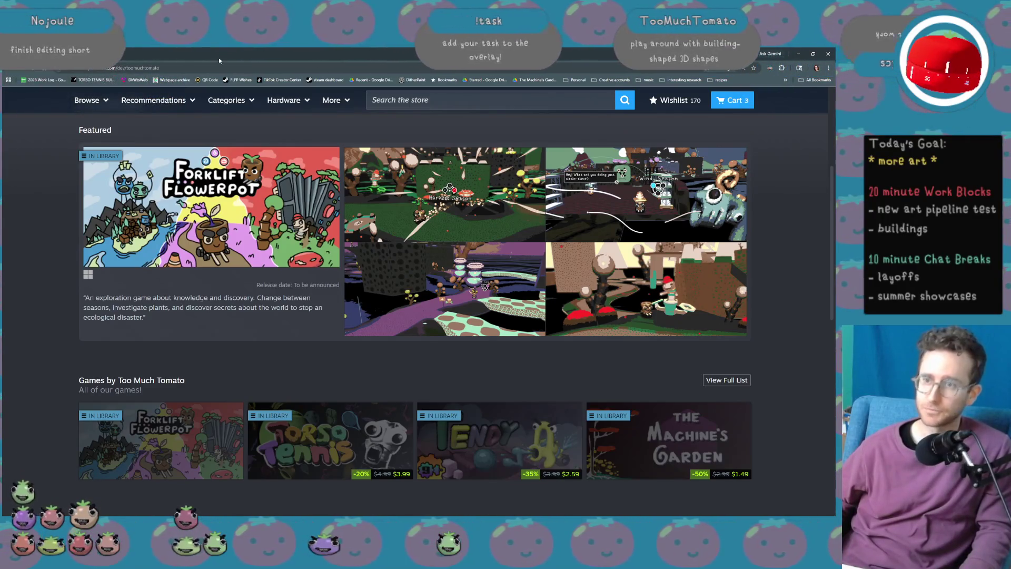
Minimize the browser to return to Unity's running level and move the character onto the hexagonal pad.
click(814, 55)
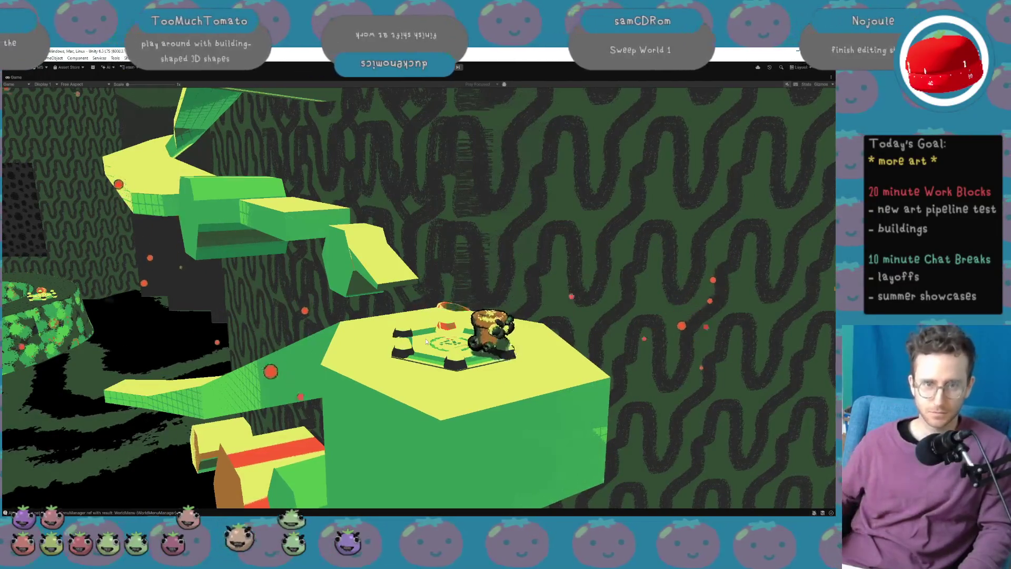
key(space)
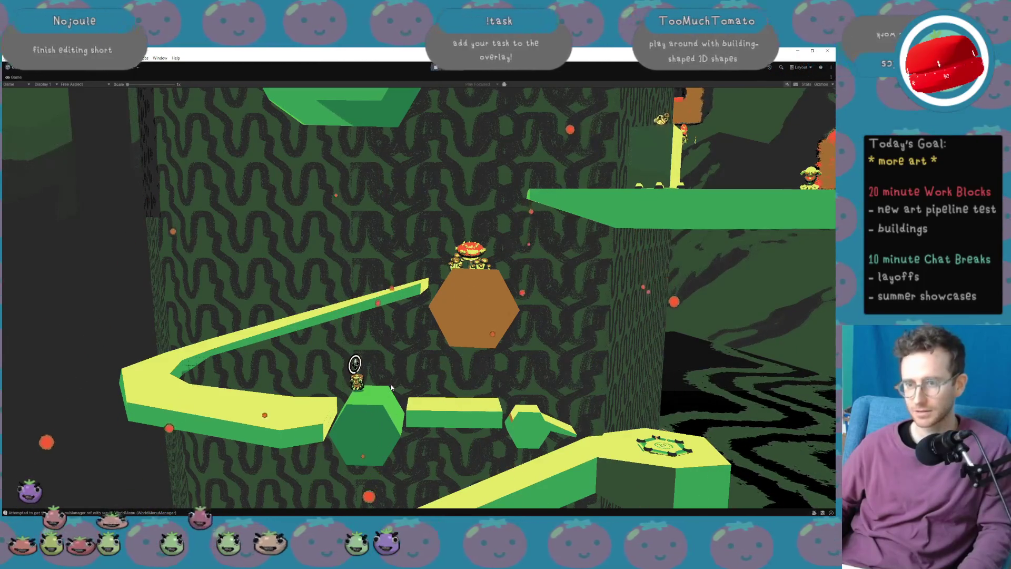
key(e)
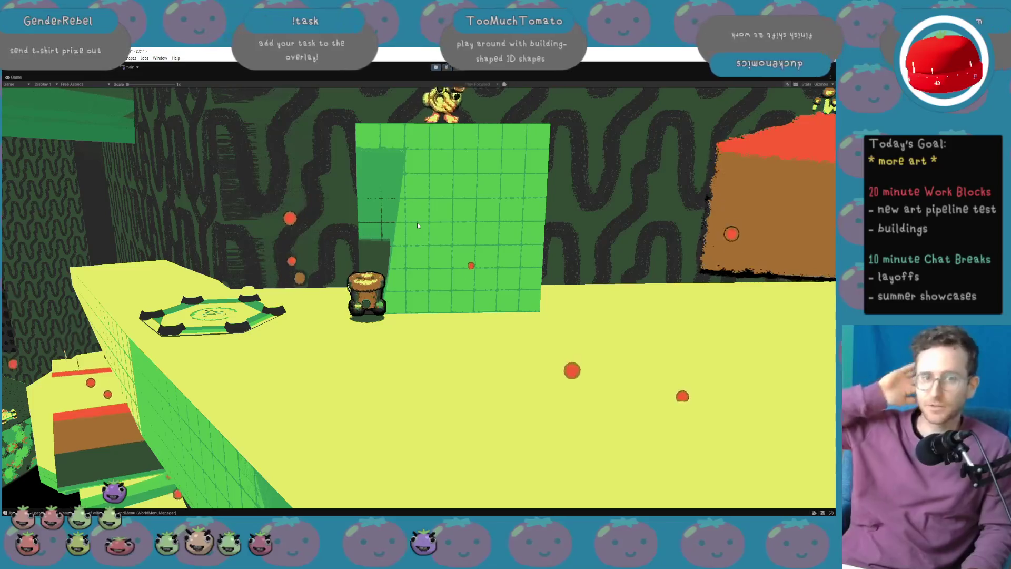
Walk the character right and left along the green wall.
key(d)
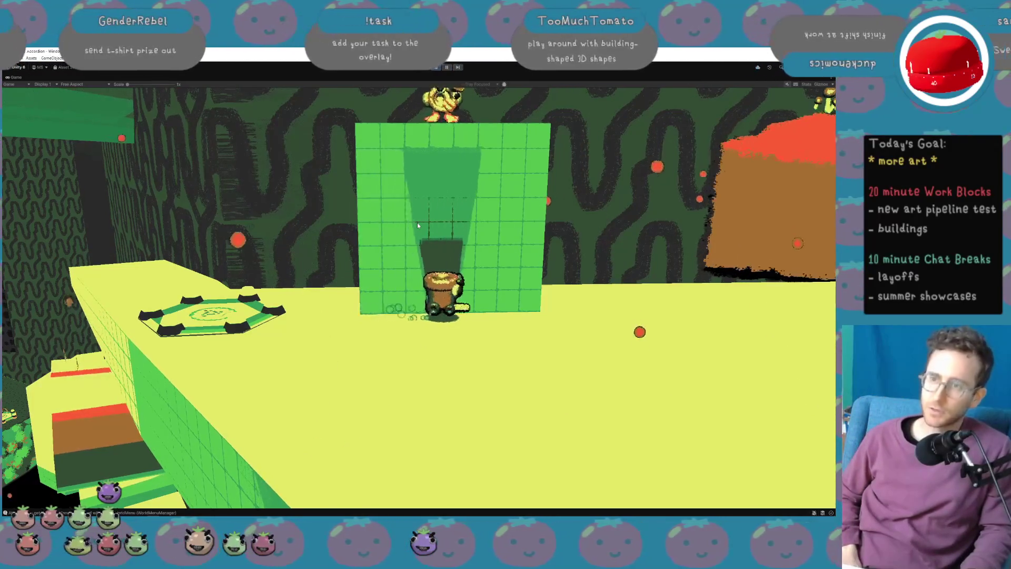
key(d)
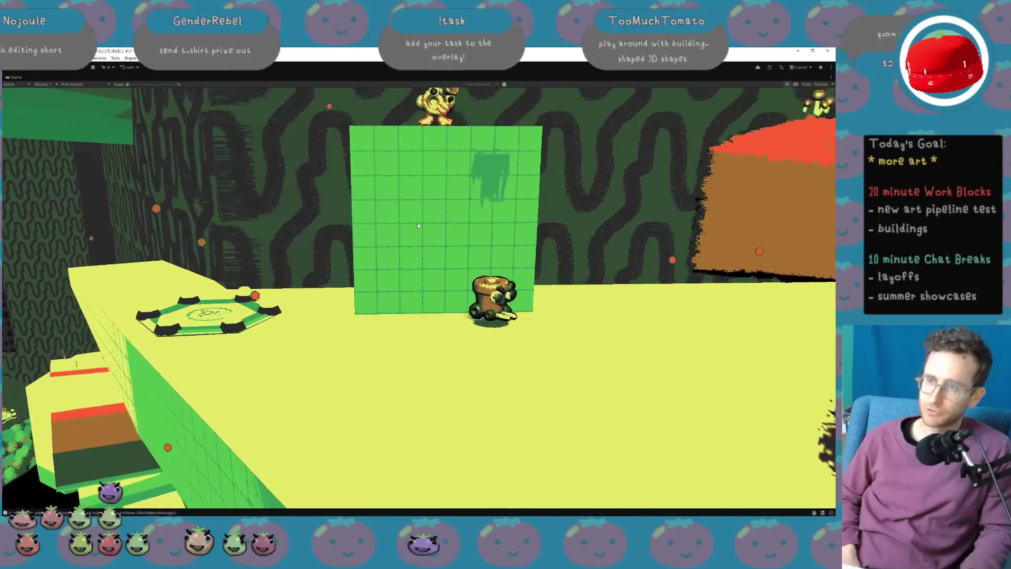
key(a)
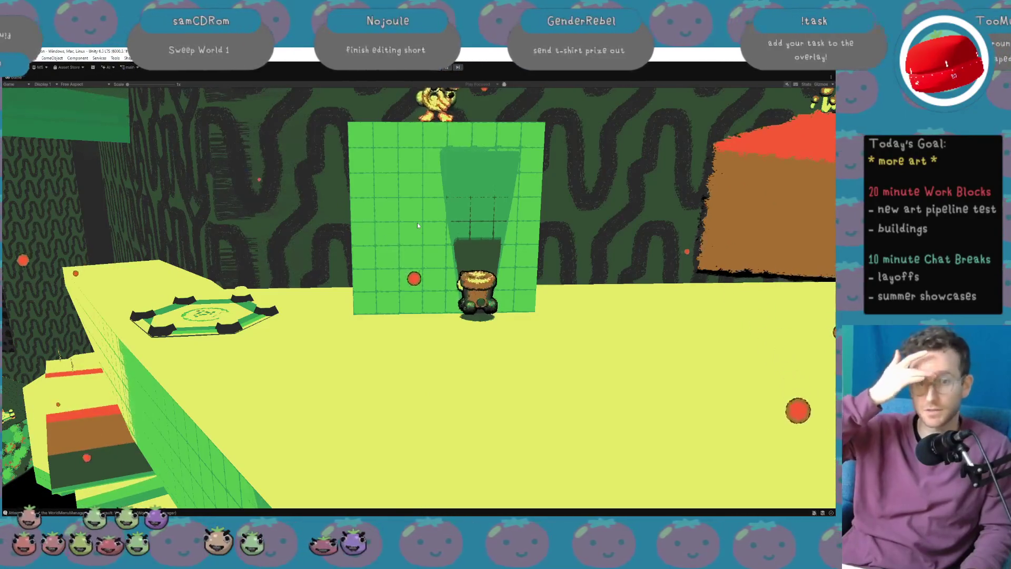
Run the character around the orange building, then switch to the itch.io Game Jams calendar.
key(d)
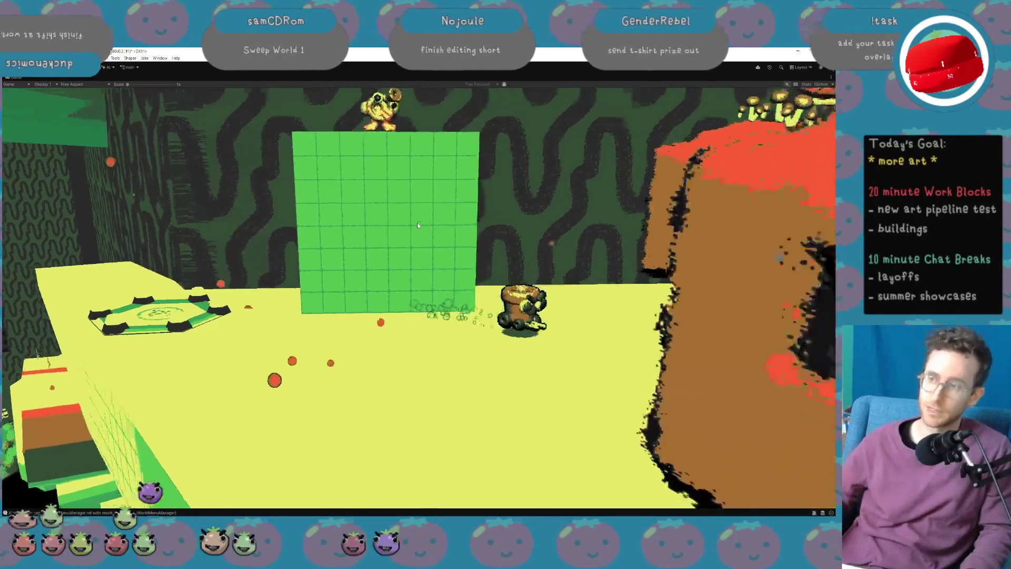
key(s)
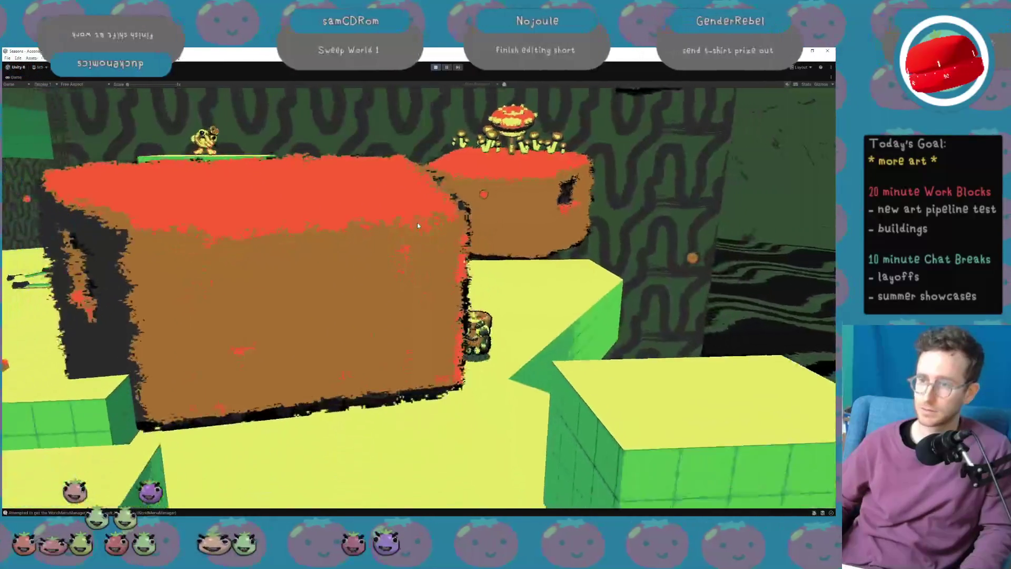
key(a)
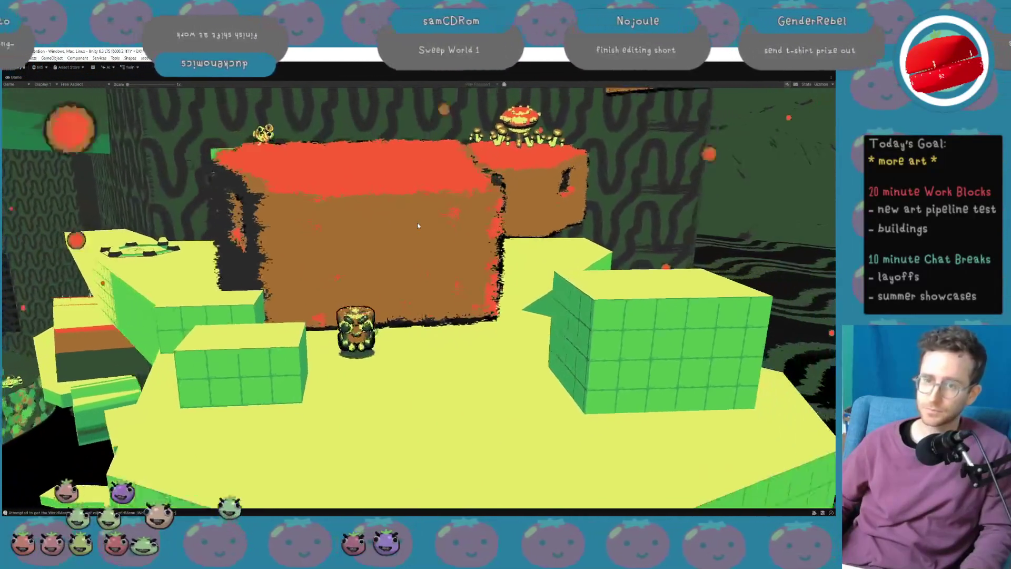
key(w)
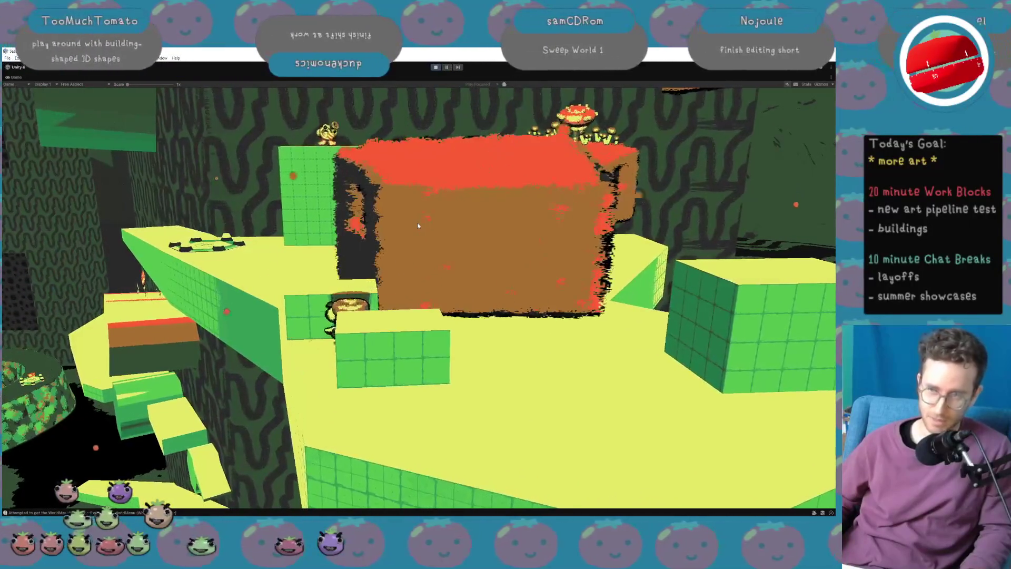
key(d)
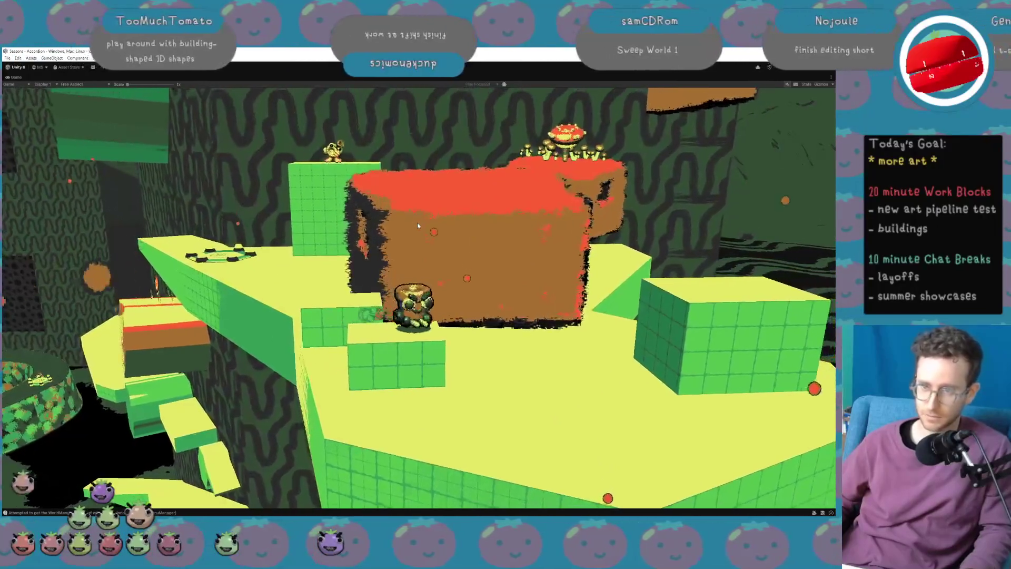
key(d)
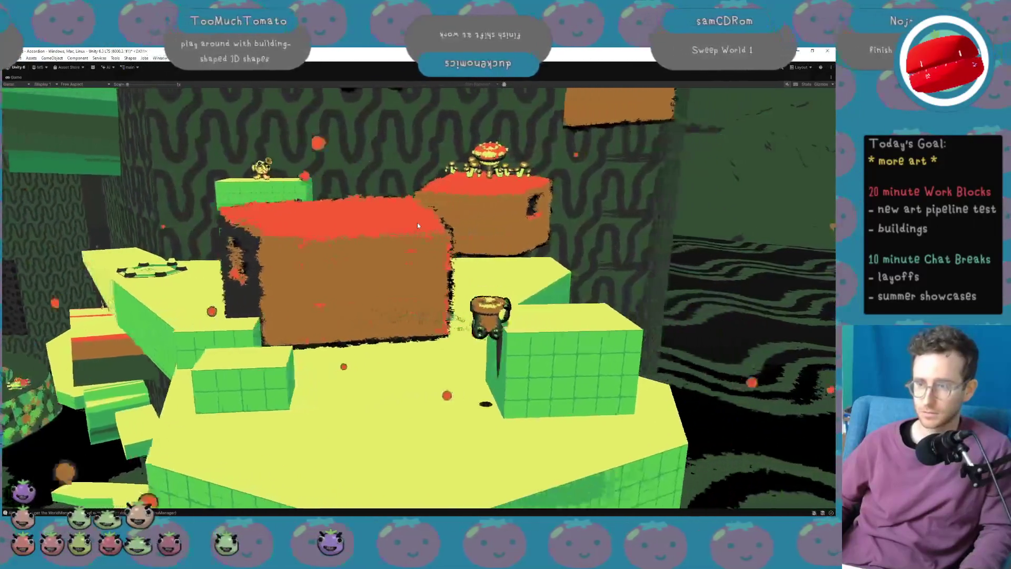
key(a)
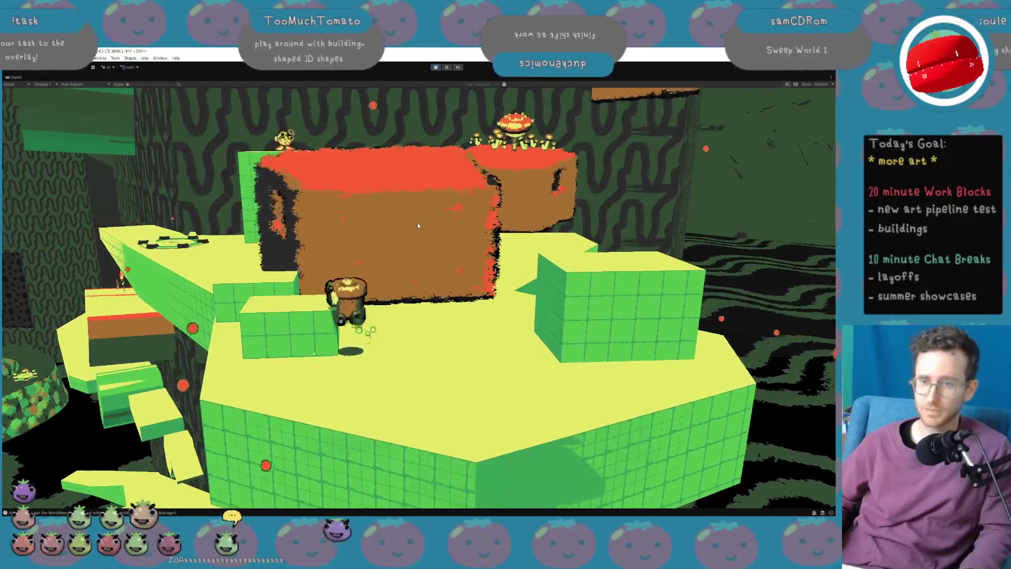
key(d)
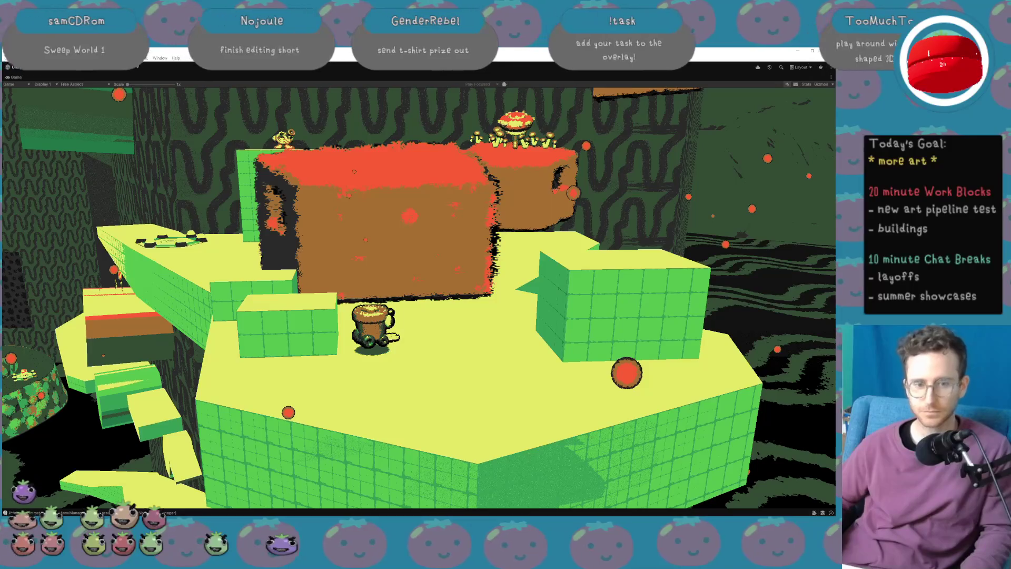
key(alt+Tab)
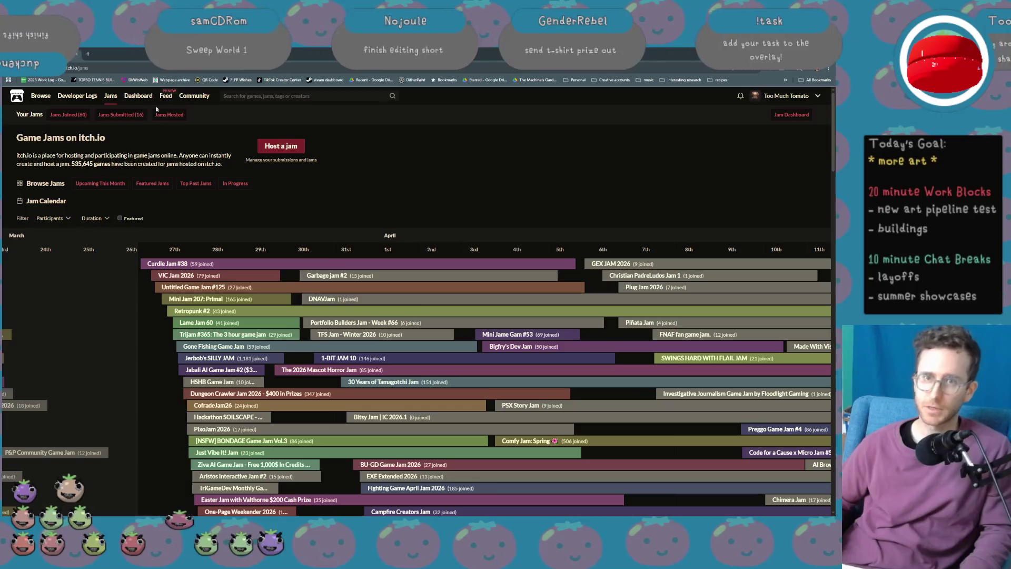
key(ctrl+plus)
click(141, 68)
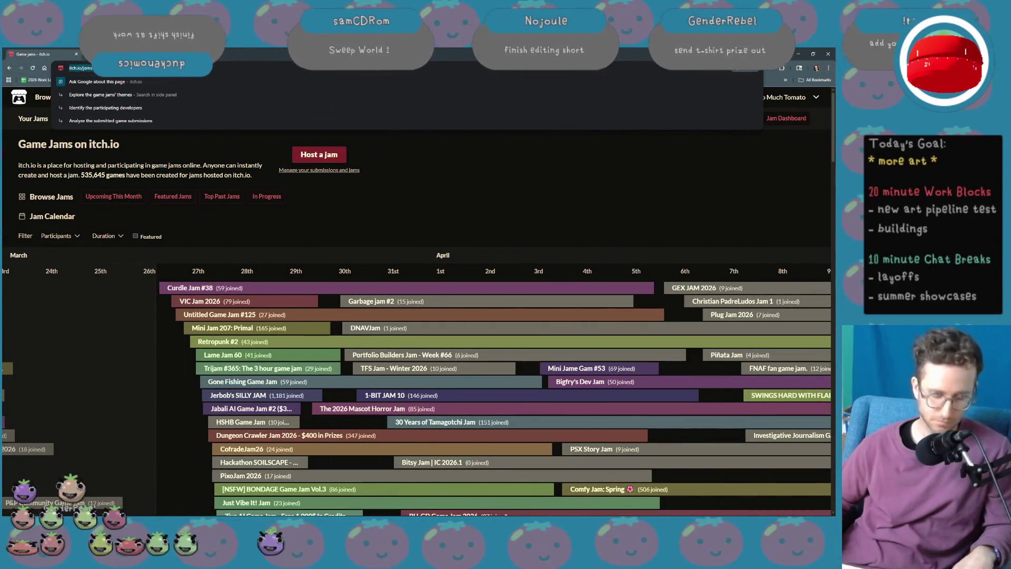
key(Escape)
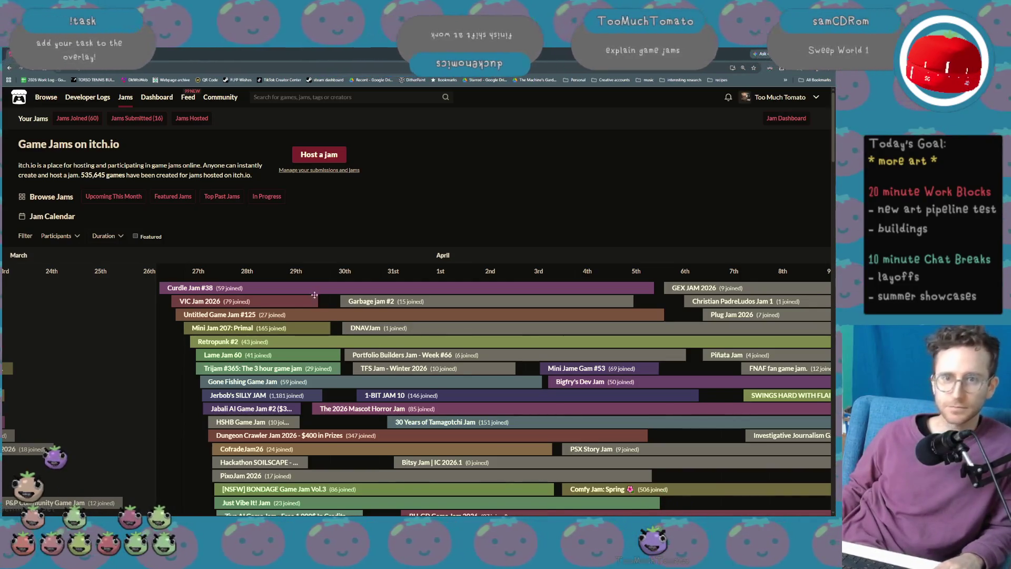
scroll(314, 294, down, 1)
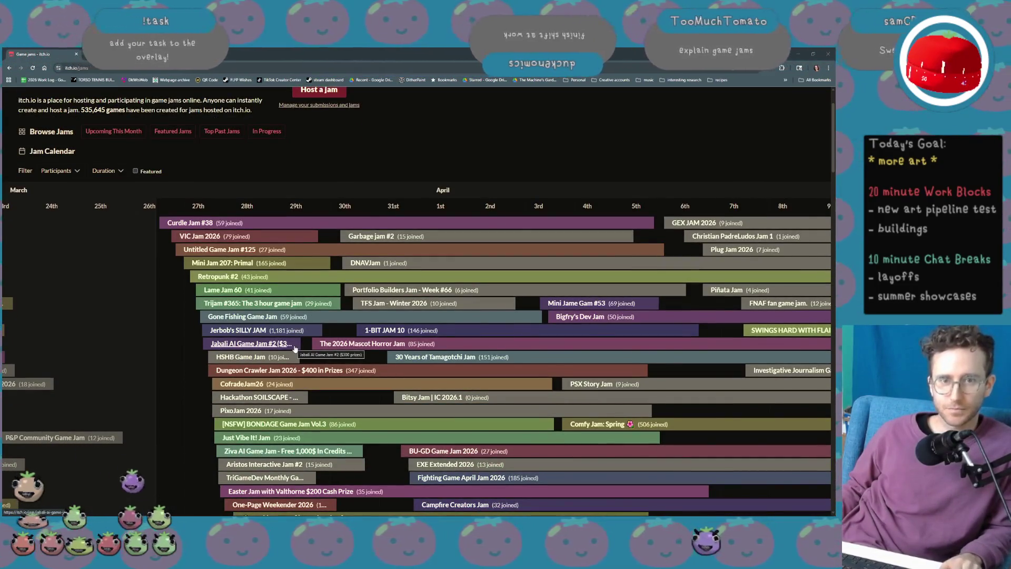
scroll(295, 349, up, 1)
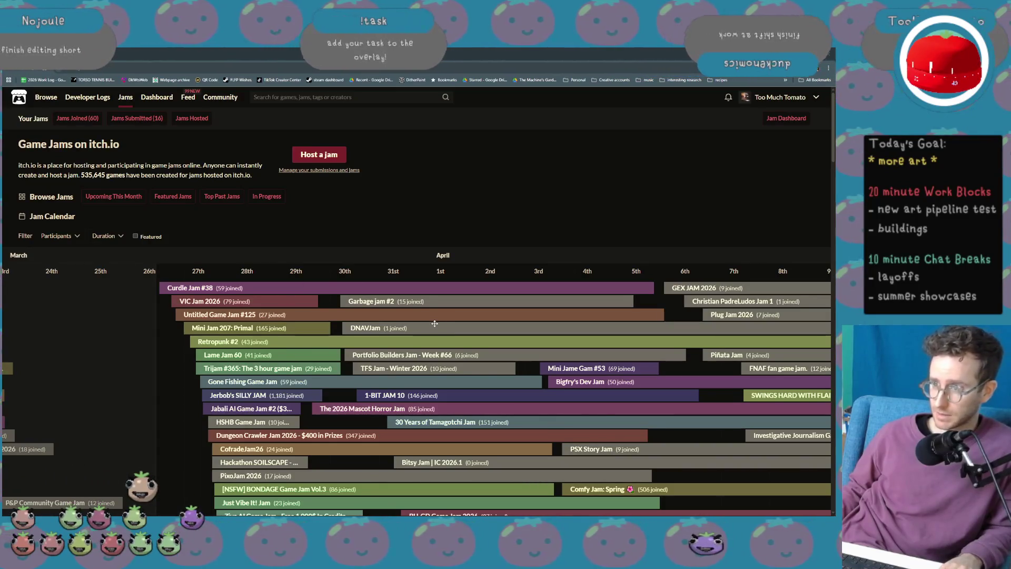
scroll(435, 323, right, 1)
scroll(435, 324, left, 3)
scroll(434, 324, left, 3)
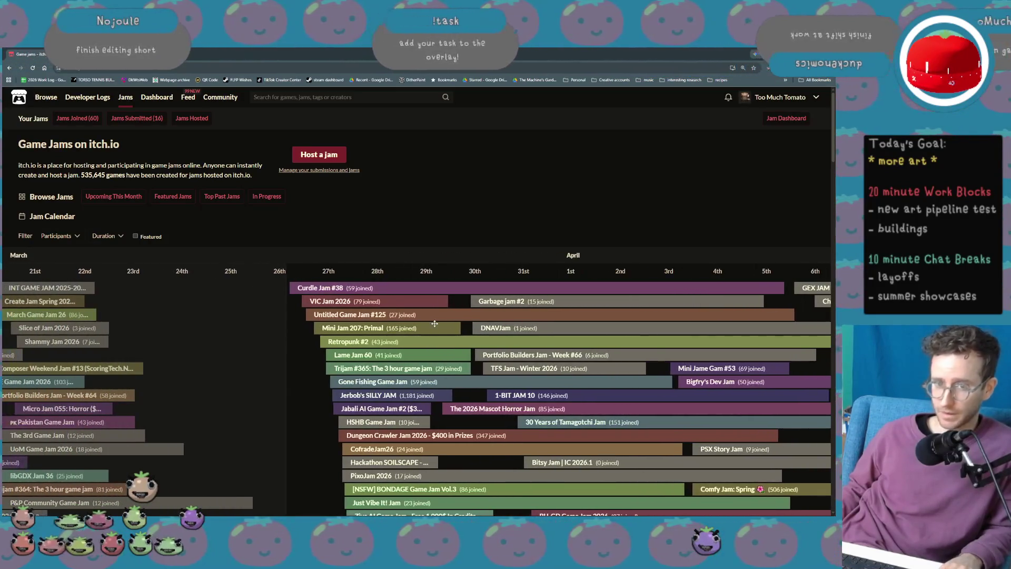
scroll(435, 324, right, 4)
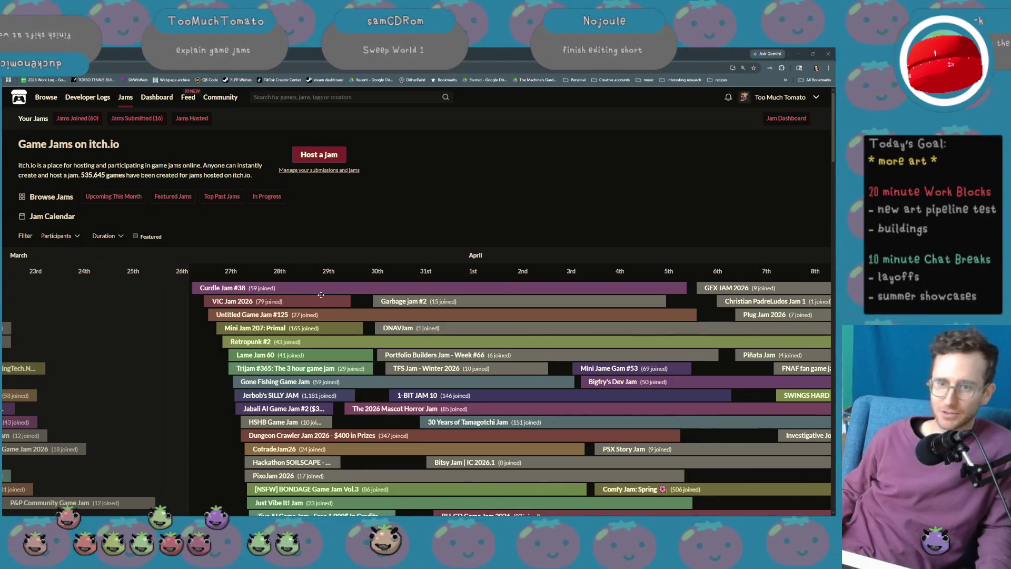
scroll(376, 324, down, 1)
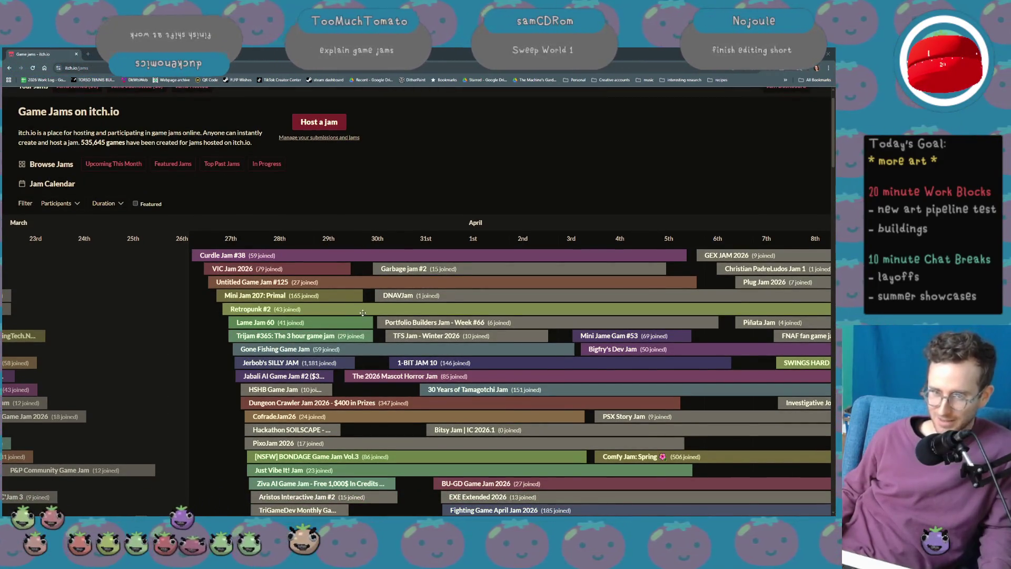
scroll(363, 312, left, 3)
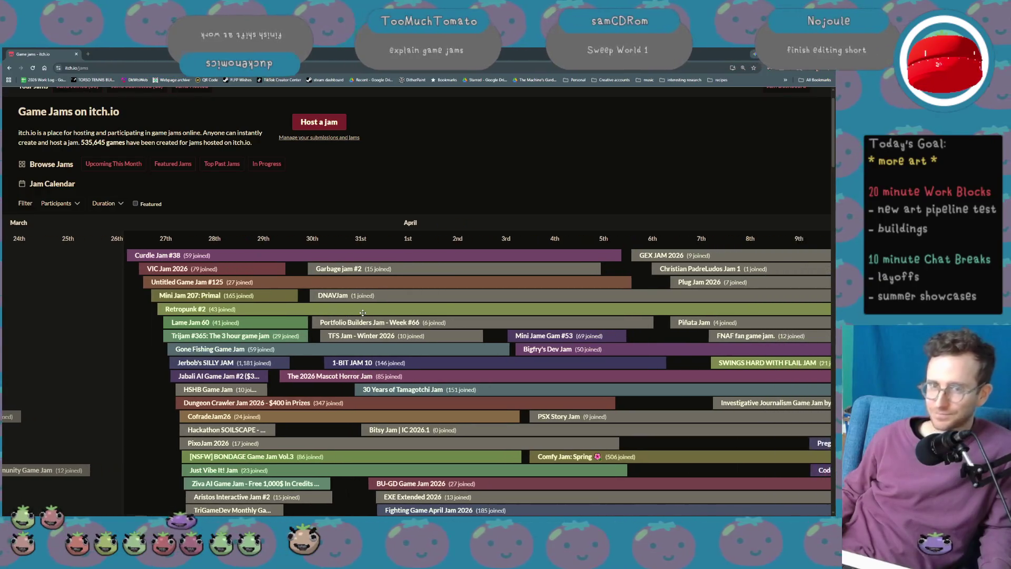
click(173, 164)
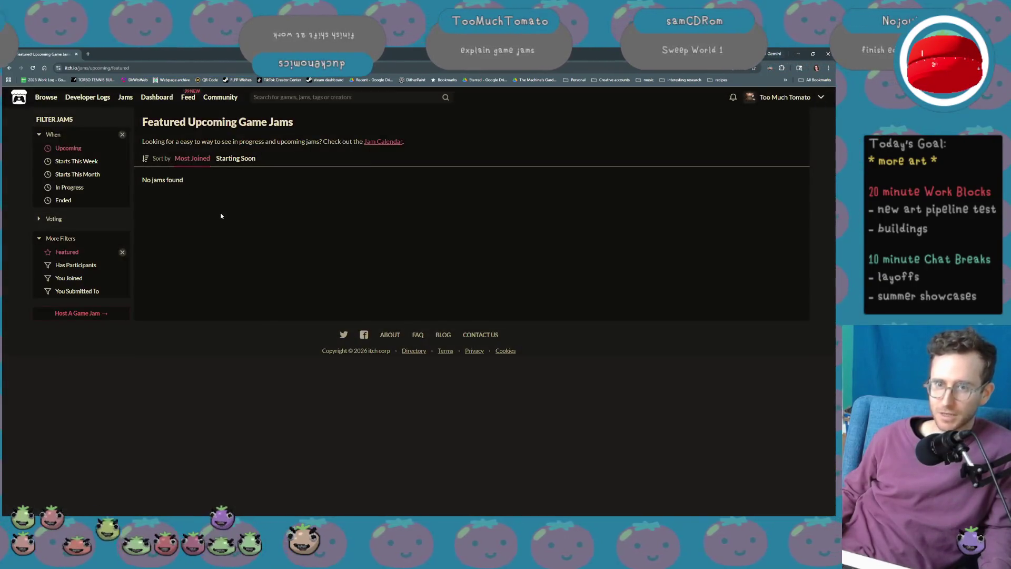
click(236, 159)
click(190, 159)
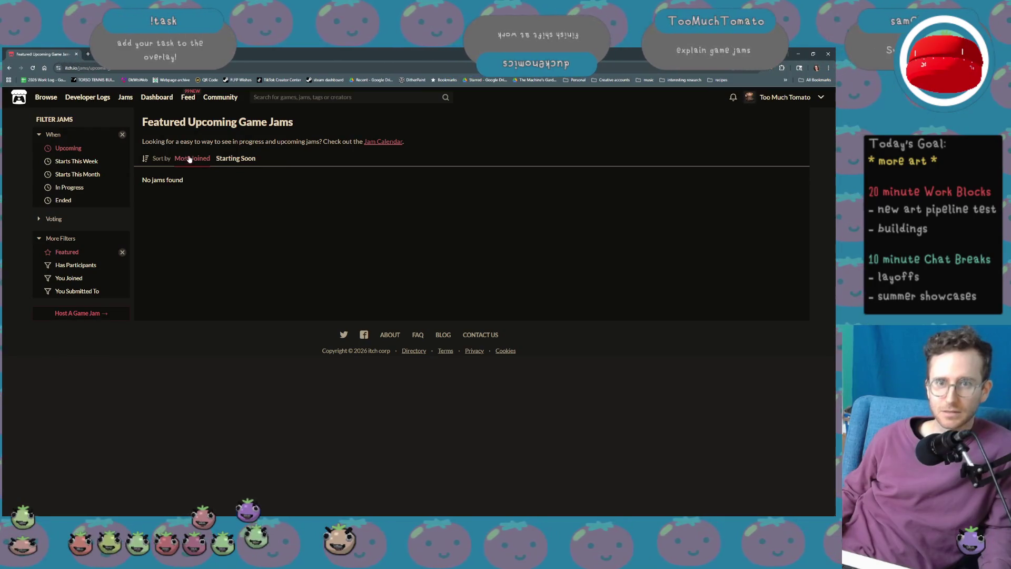
click(89, 161)
click(91, 174)
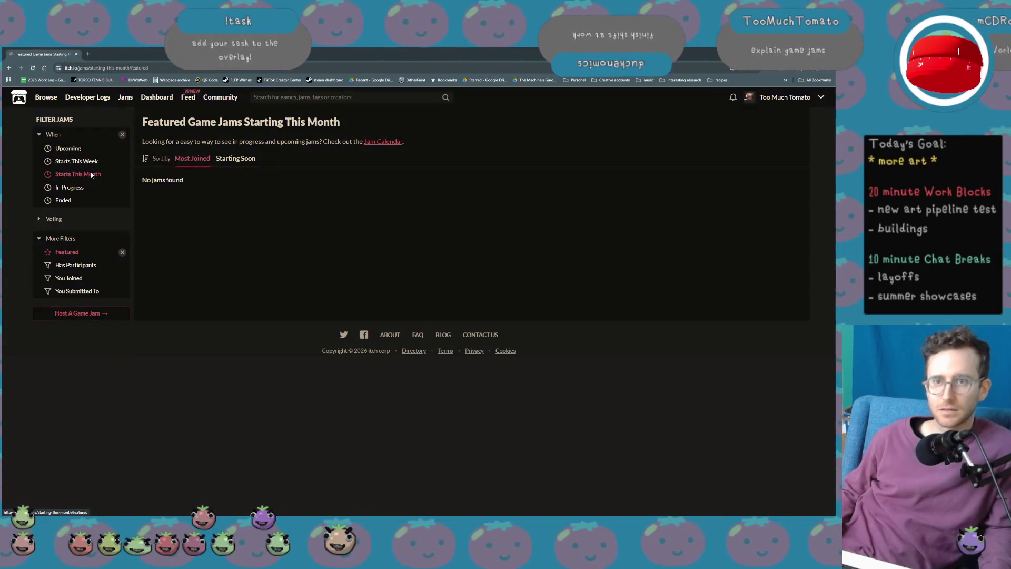
click(84, 162)
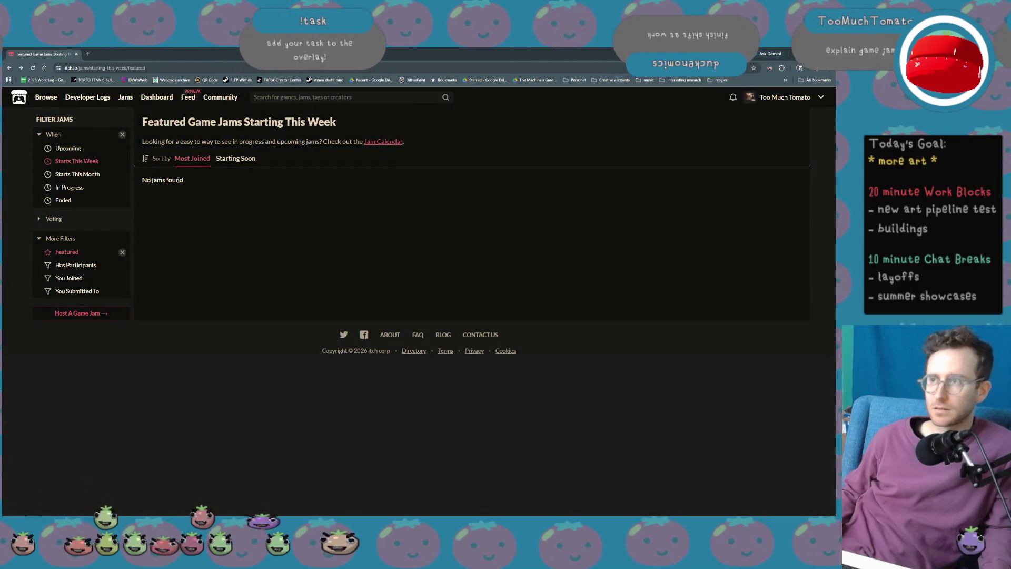
click(386, 143)
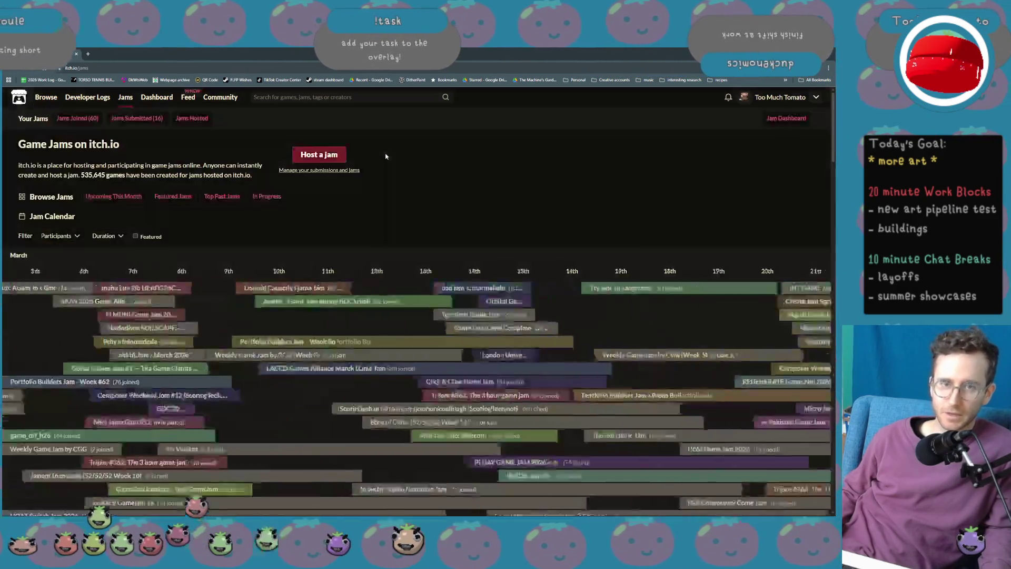
scroll(452, 323, down, 3)
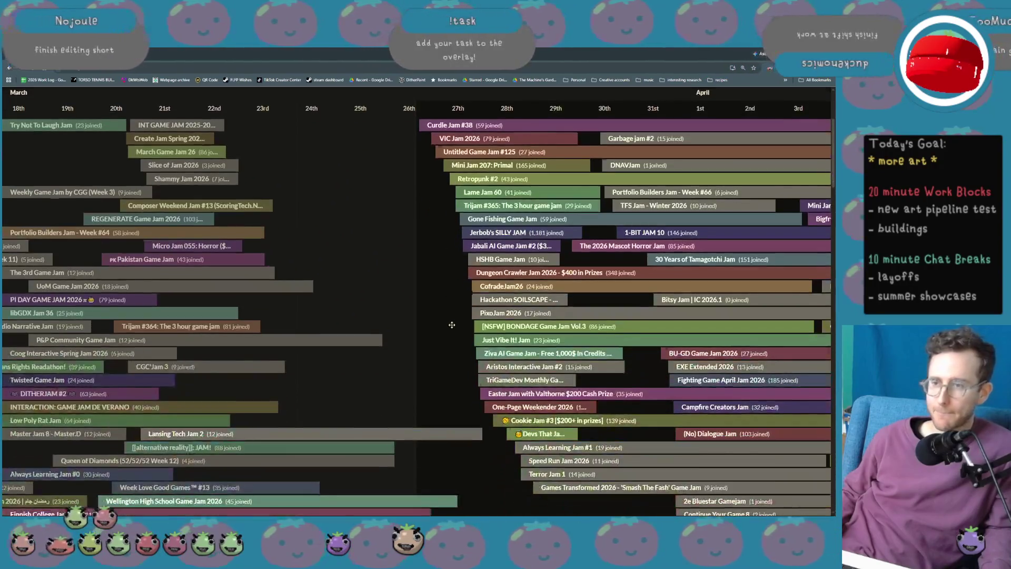
scroll(451, 325, right, 3)
scroll(451, 325, right, 3)
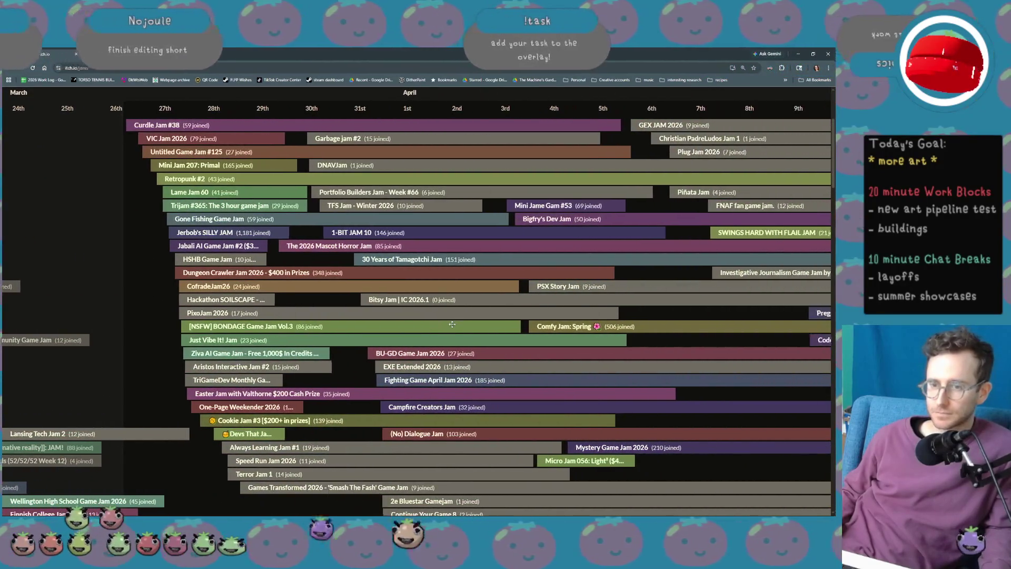
scroll(452, 321, up, 1)
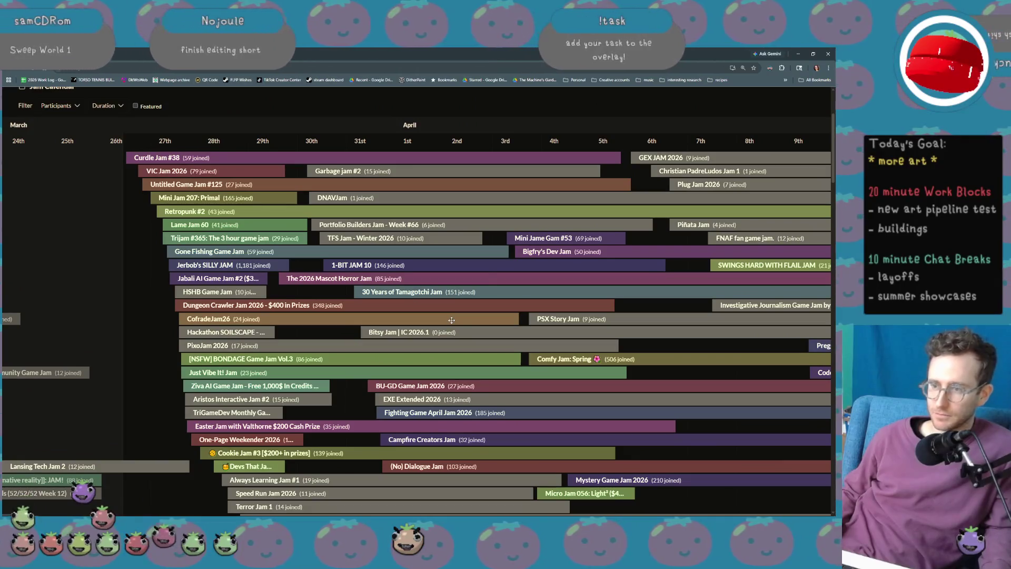
scroll(468, 421, right, 3)
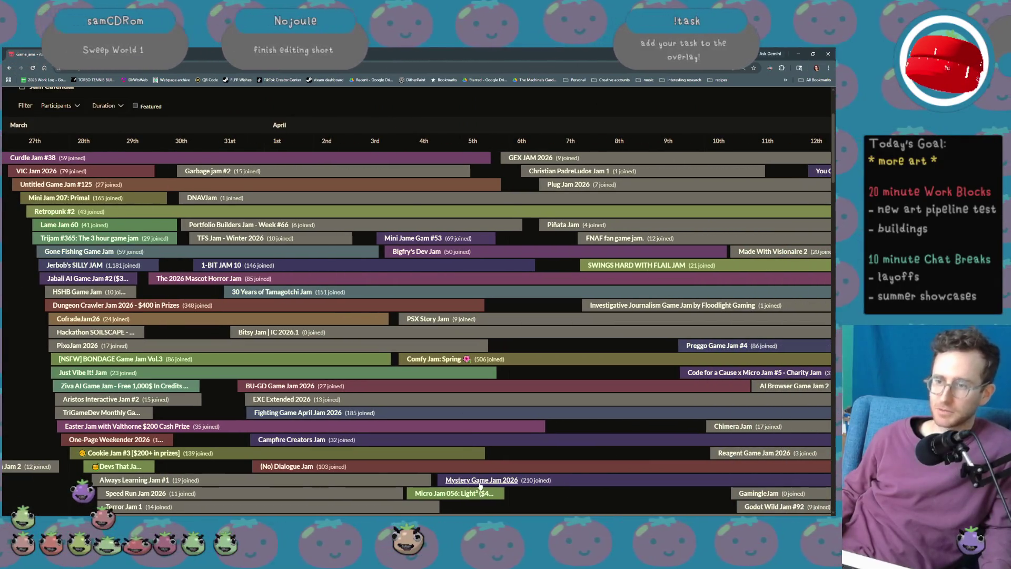
Open the Mystery Game Jam 2026 page and highlight its welcome text and April 4th–May 5th dates.
click(480, 483)
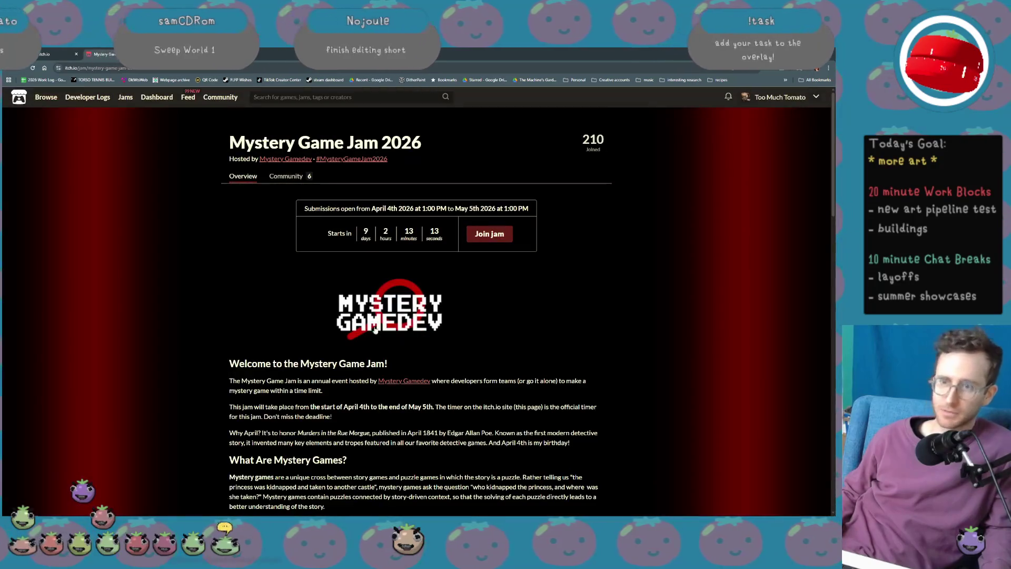
scroll(380, 338, down, 2)
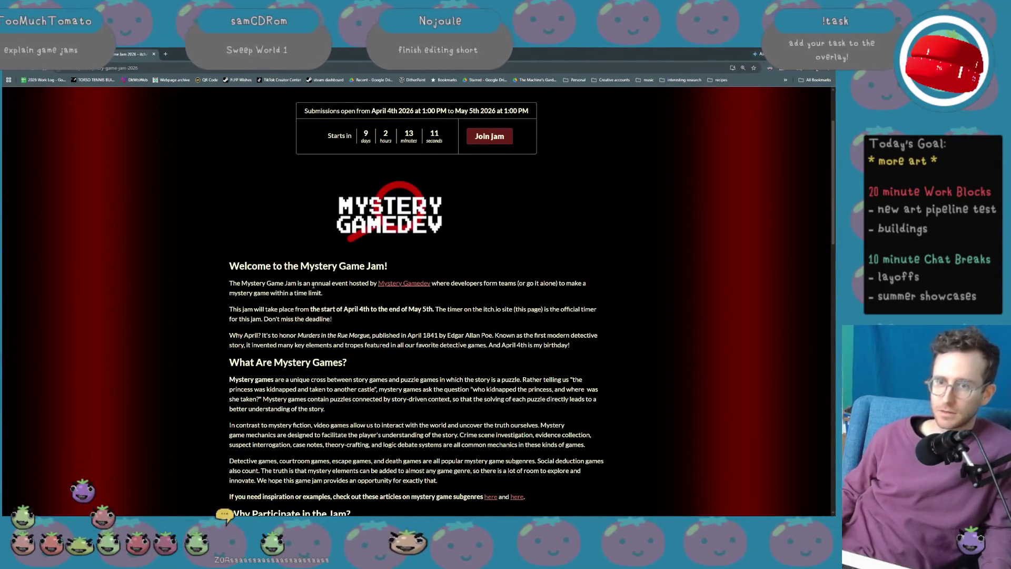
triple_click(293, 285)
click(362, 293)
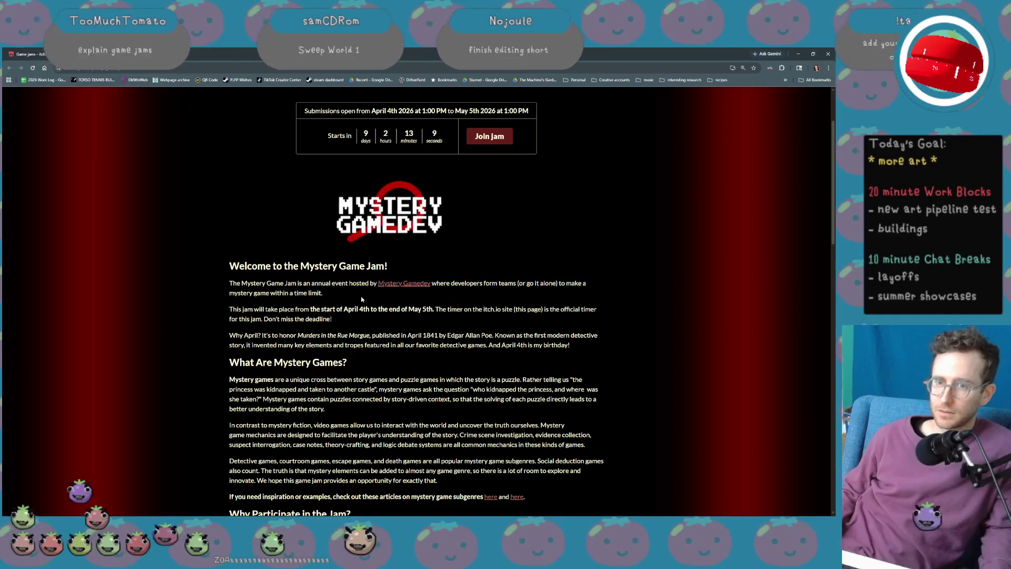
drag(228, 285, 248, 284)
scroll(270, 288, up, 2)
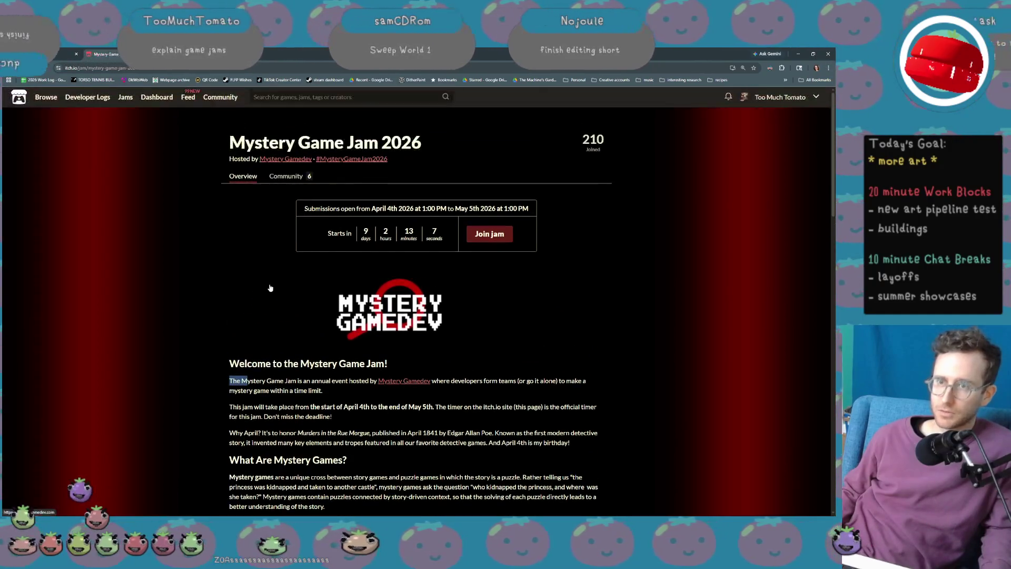
drag(365, 206, 518, 215)
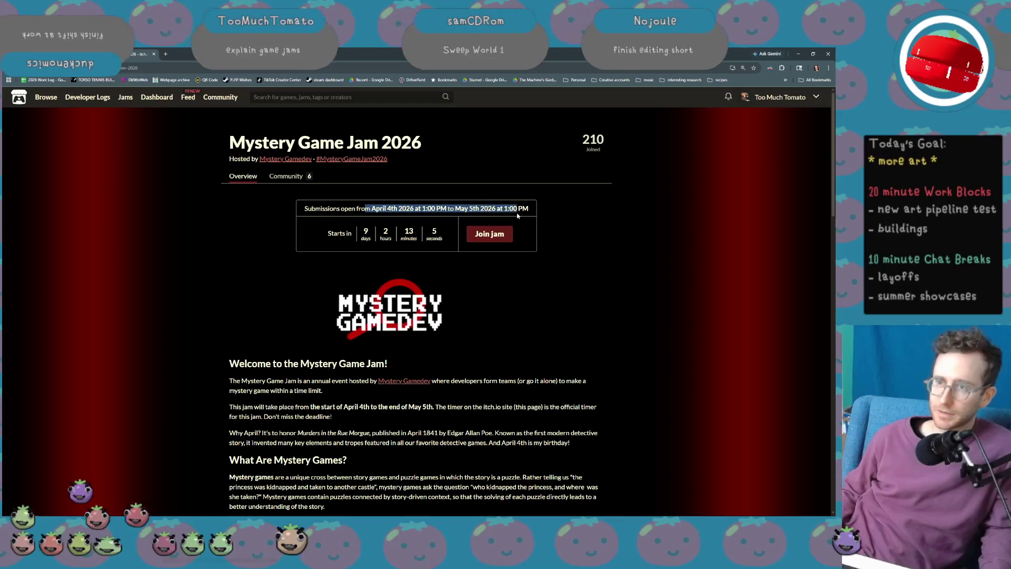
scroll(395, 374, down, 1)
mouse_move(253, 348)
mouse_down()
mouse_move(296, 373)
mouse_move(352, 359)
mouse_up()
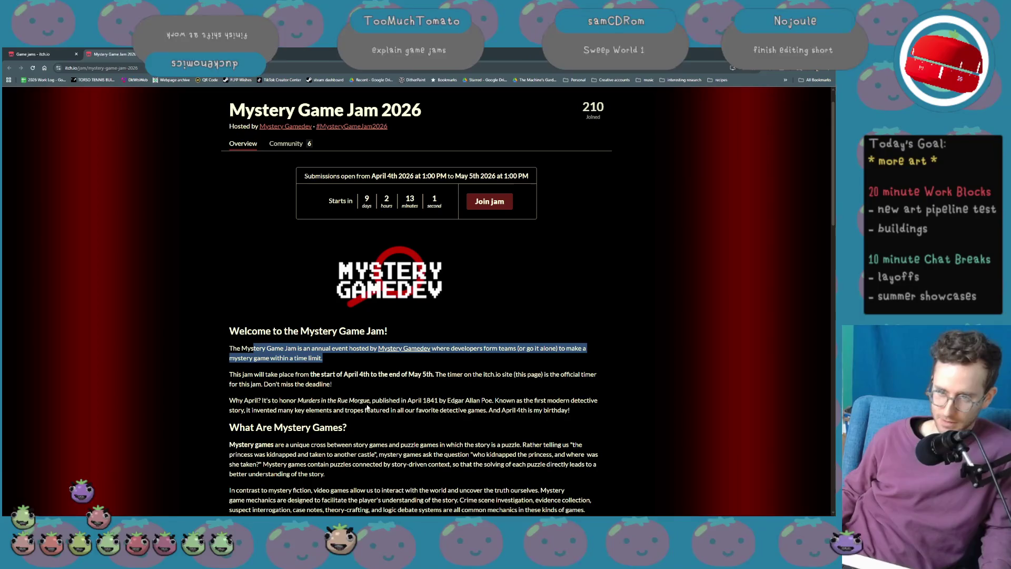
scroll(367, 405, down, 4)
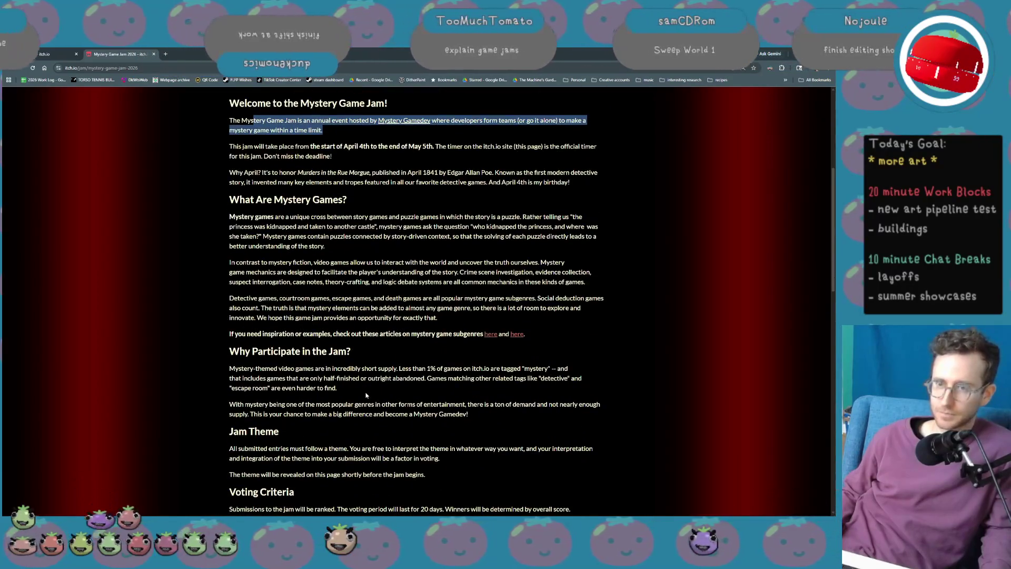
scroll(367, 395, up, 5)
Check the jam's Community topics, then go back and scroll through the overview page.
click(288, 177)
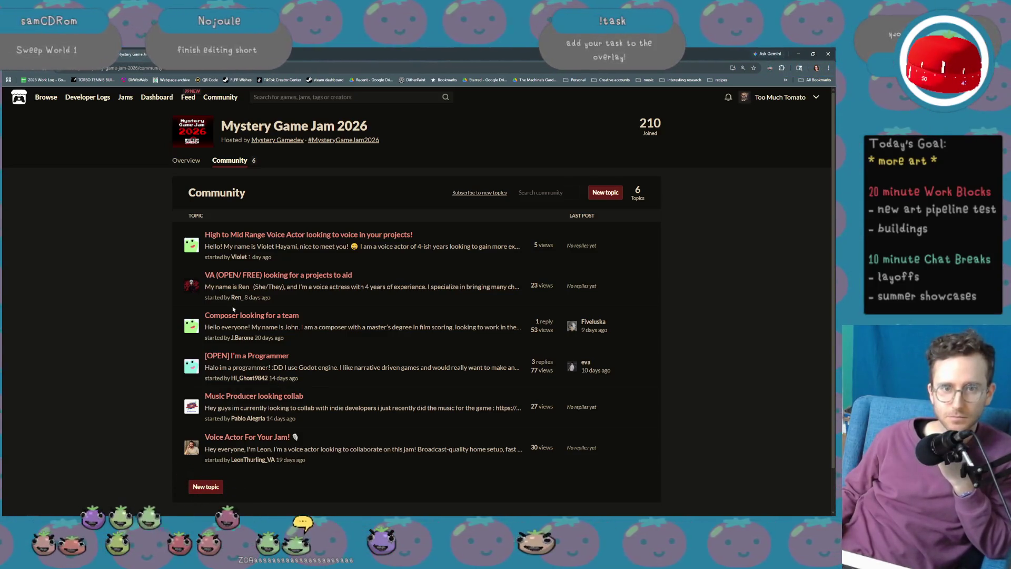
key(alt+Left)
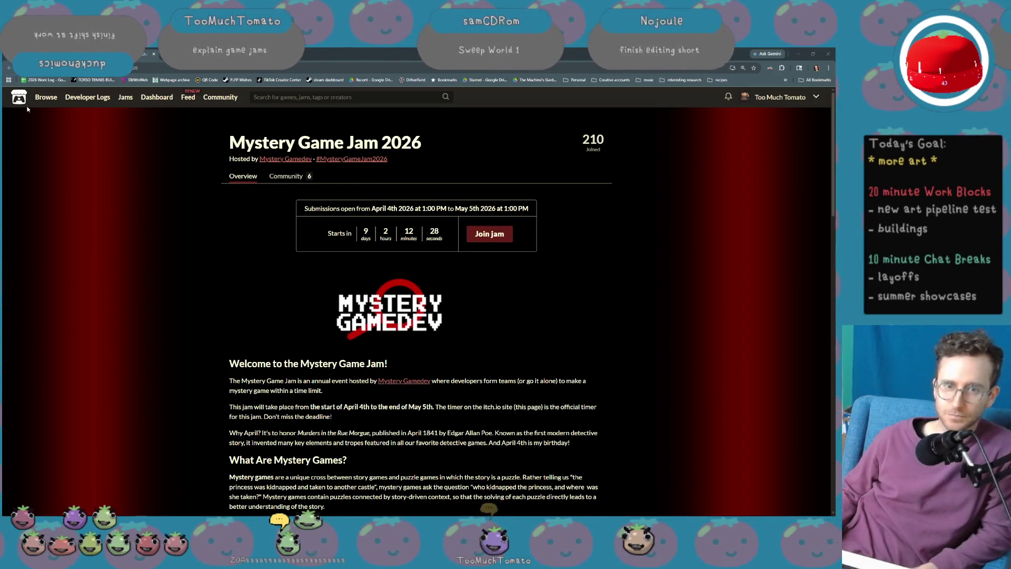
scroll(245, 295, down, 3)
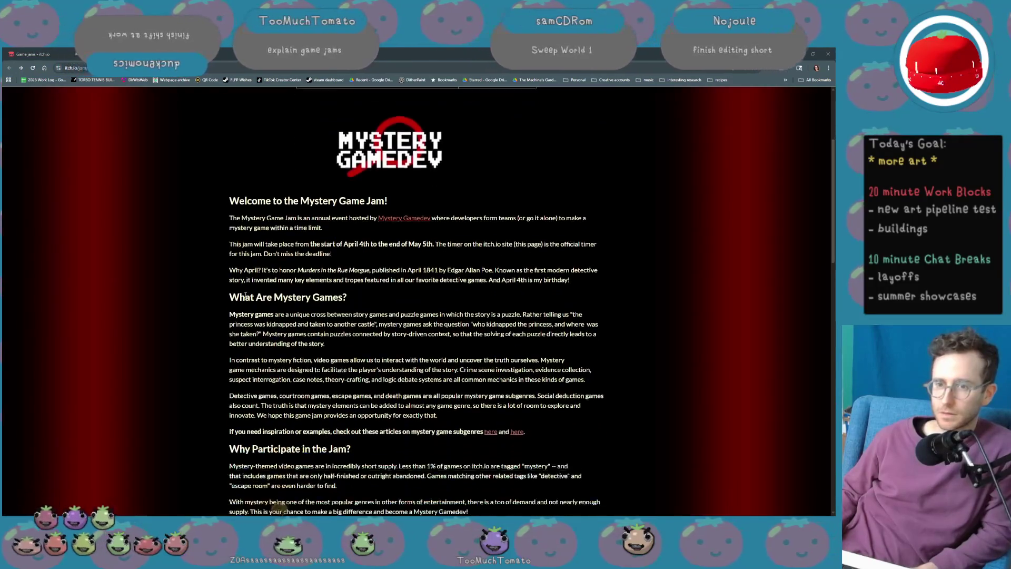
scroll(245, 295, down, 4)
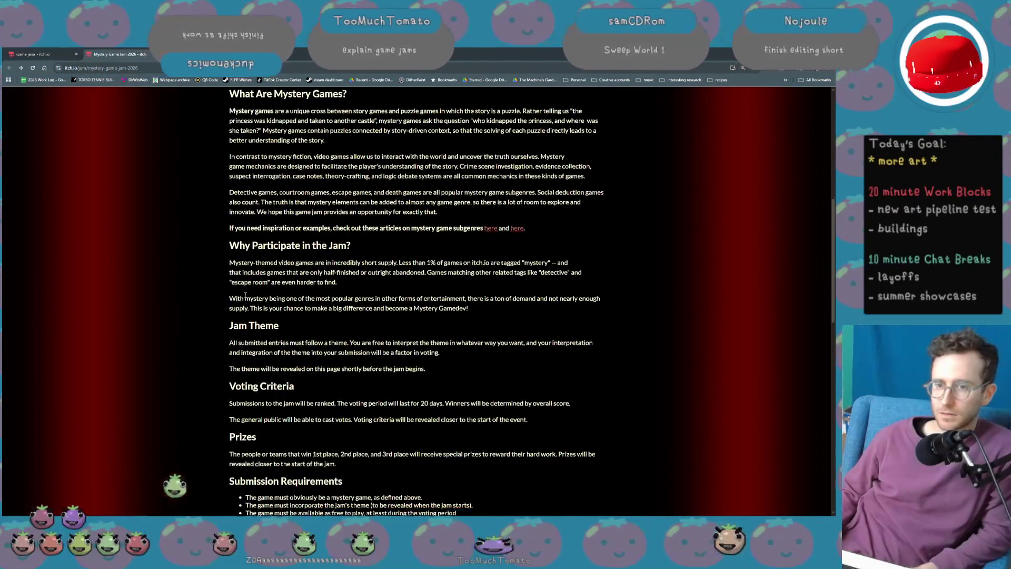
scroll(245, 296, down, 5)
scroll(251, 342, down, 5)
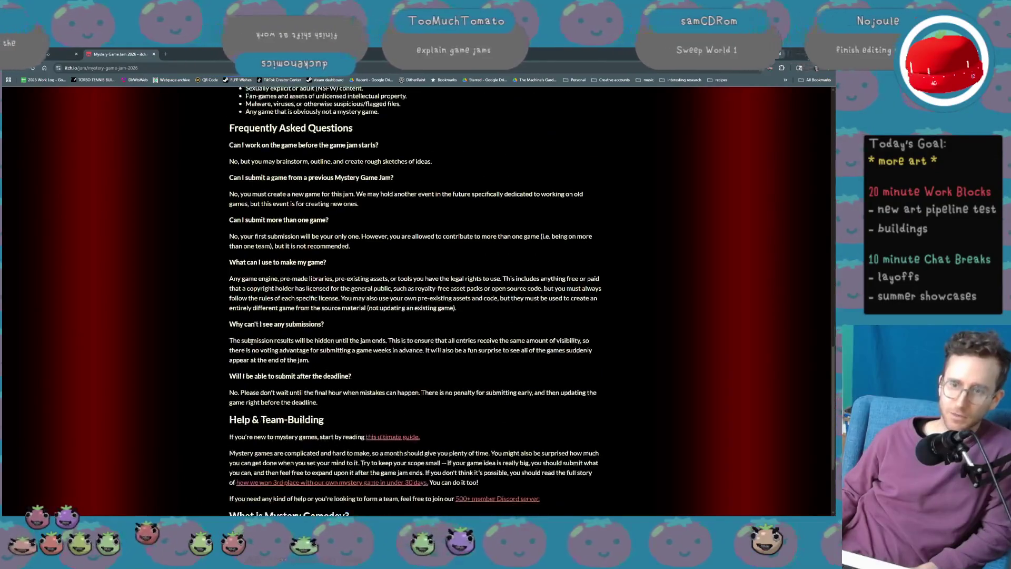
scroll(251, 342, down, 2)
key(Home)
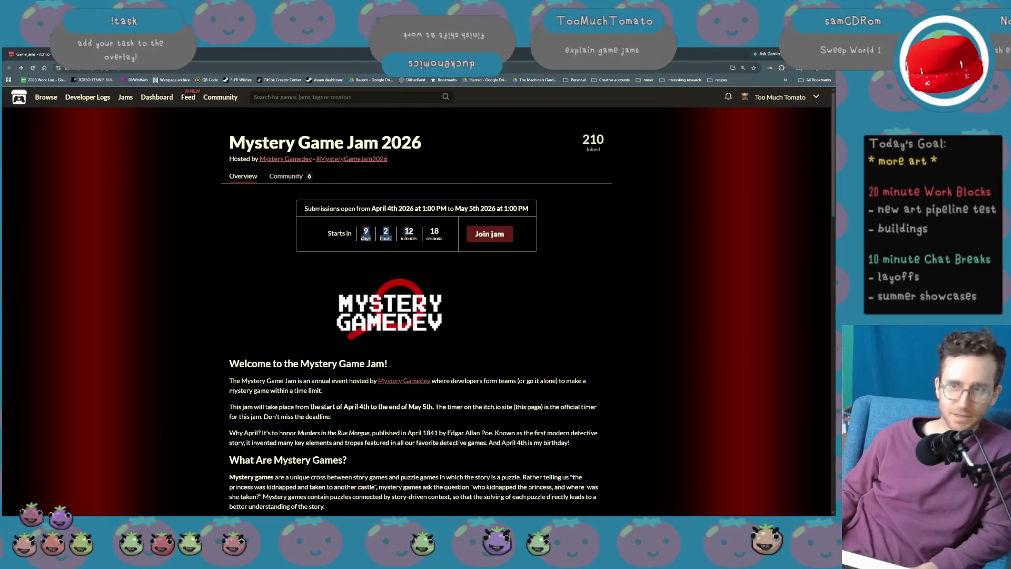
Open the jam host's website in a new tab, then close it and the jam page.
click(424, 285)
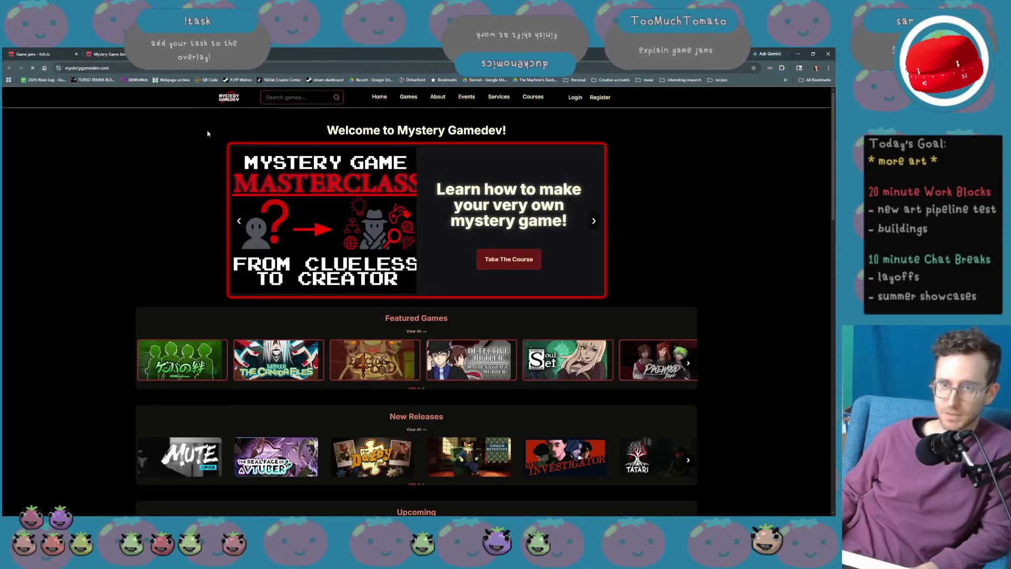
click(141, 54)
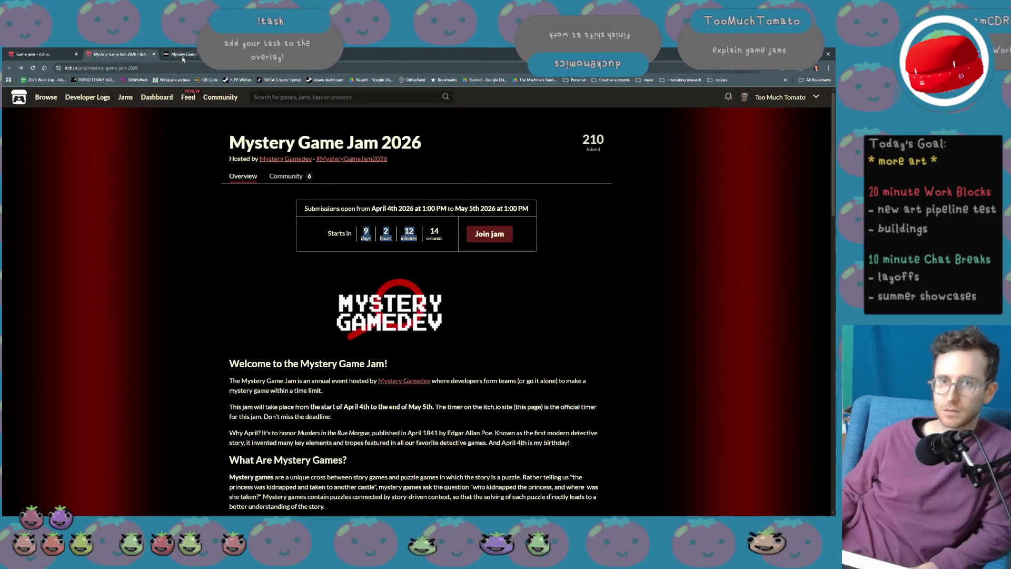
middle_click(183, 58)
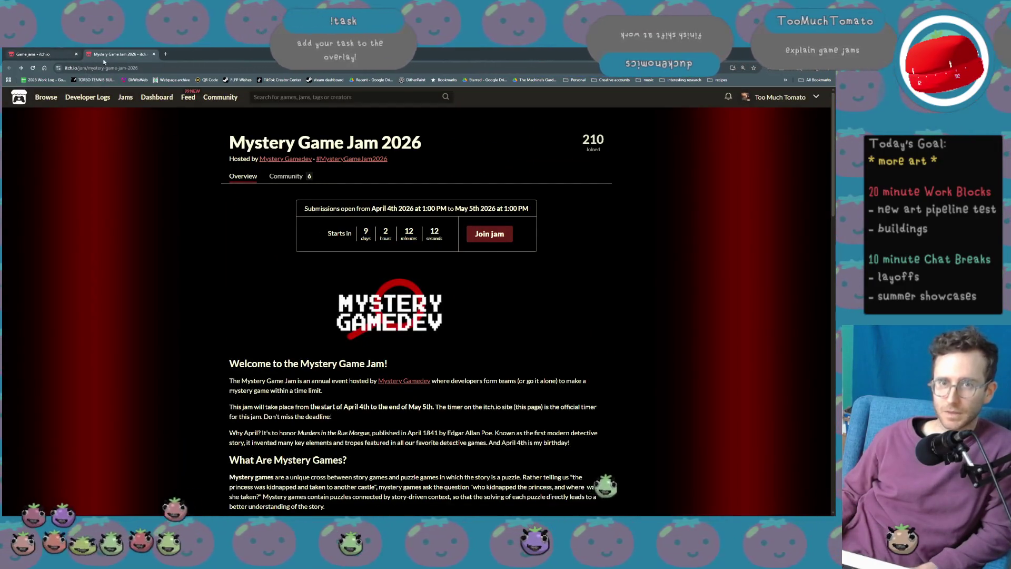
click(154, 54)
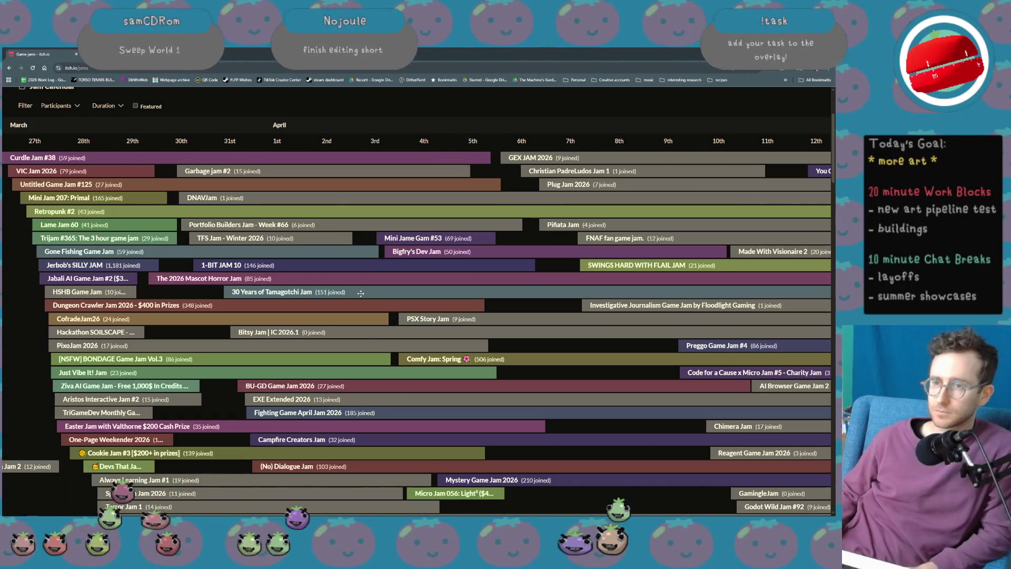
scroll(361, 294, down, 1)
scroll(360, 294, down, 3)
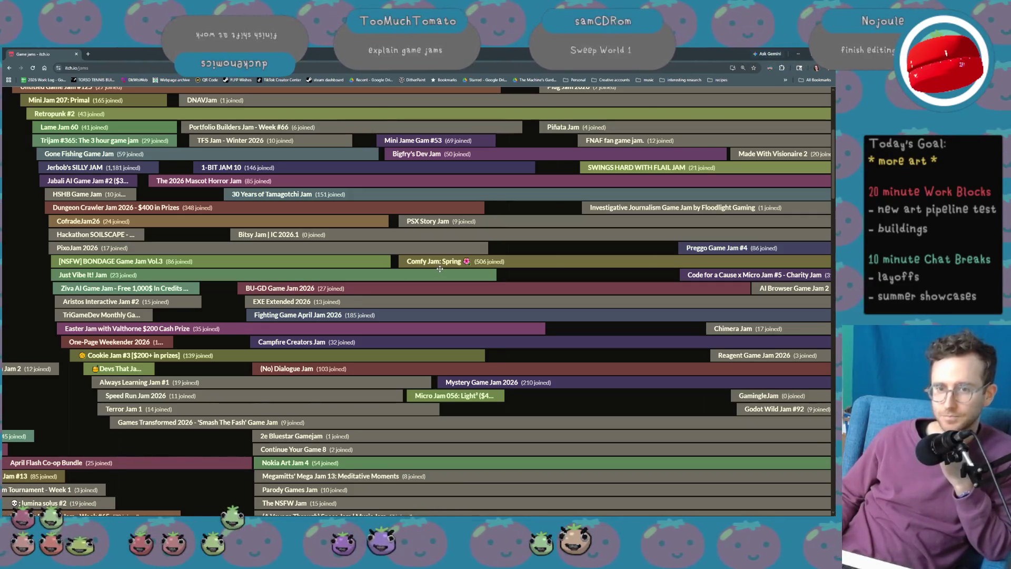
scroll(440, 269, down, 1)
scroll(426, 310, up, 4)
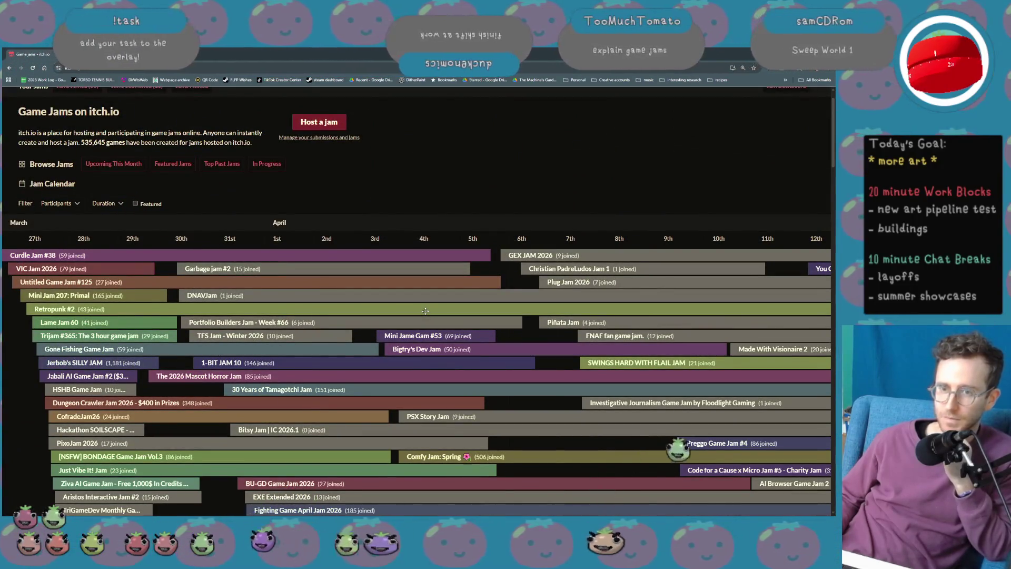
click(75, 296)
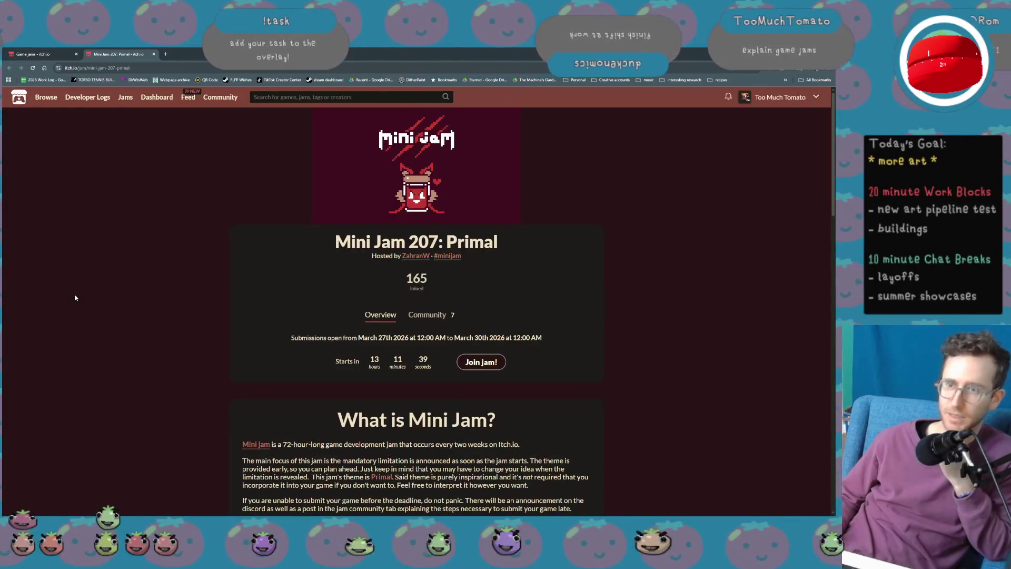
Skim the Mini Jam 207: Primal page, then return to the Game jams calendar and scroll it.
scroll(76, 298, down, 7)
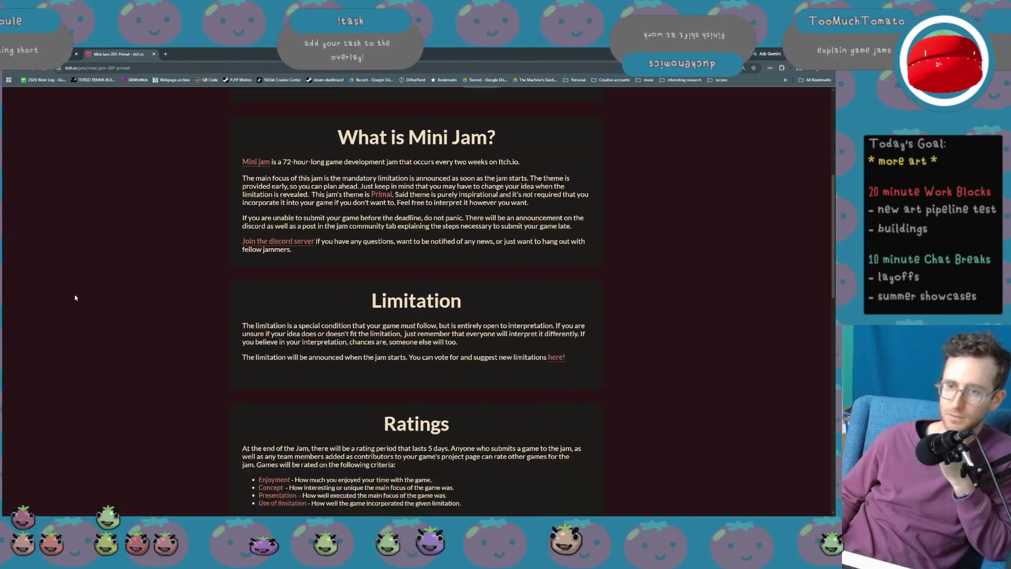
scroll(76, 298, down, 5)
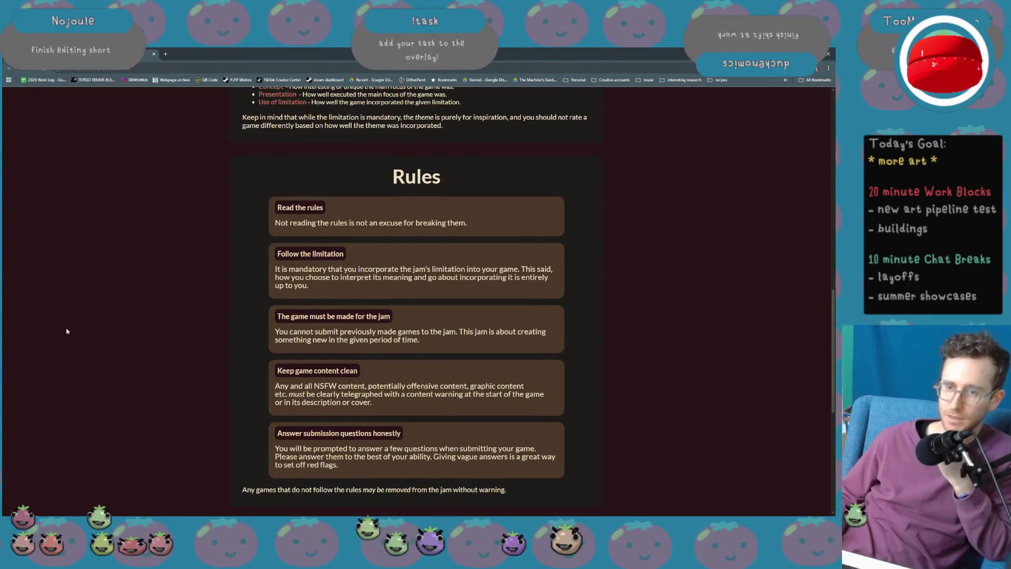
scroll(69, 327, up, 4)
scroll(72, 323, up, 3)
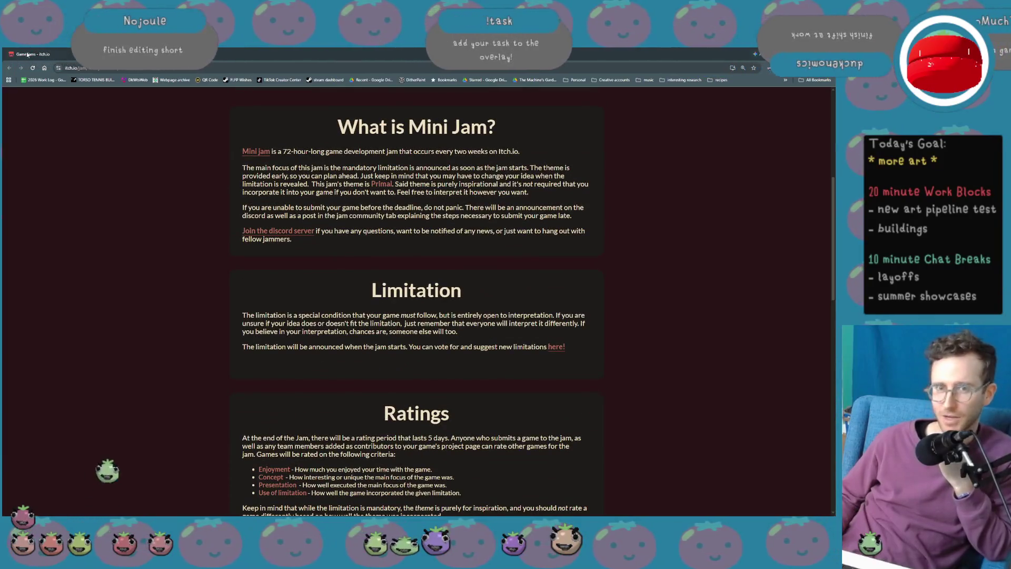
click(45, 54)
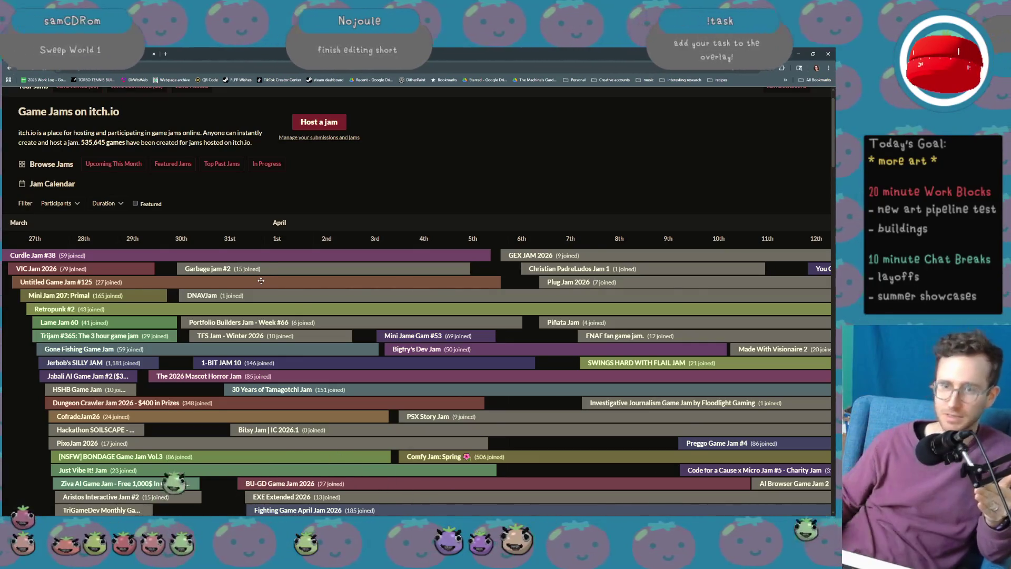
scroll(345, 332, down, 2)
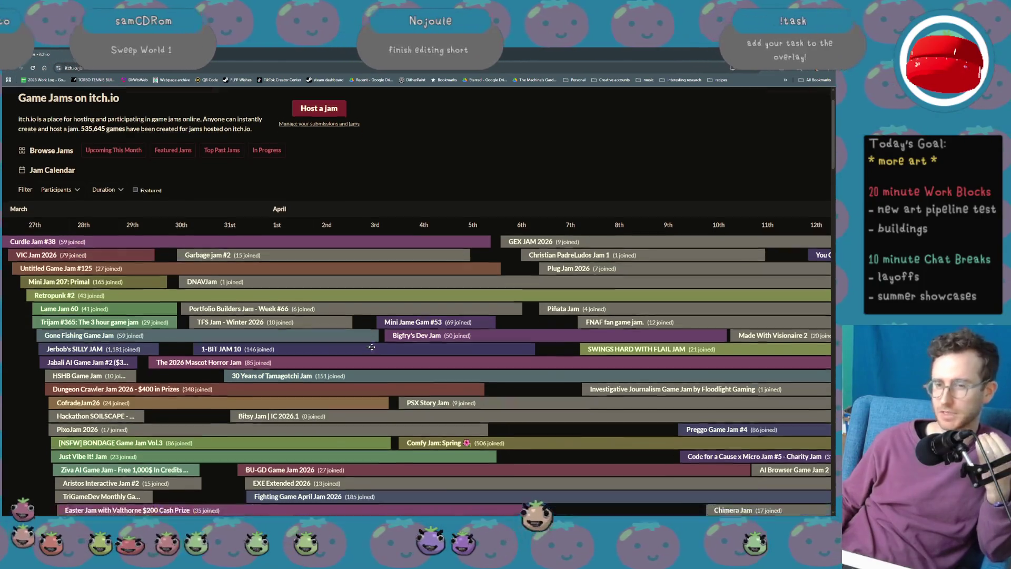